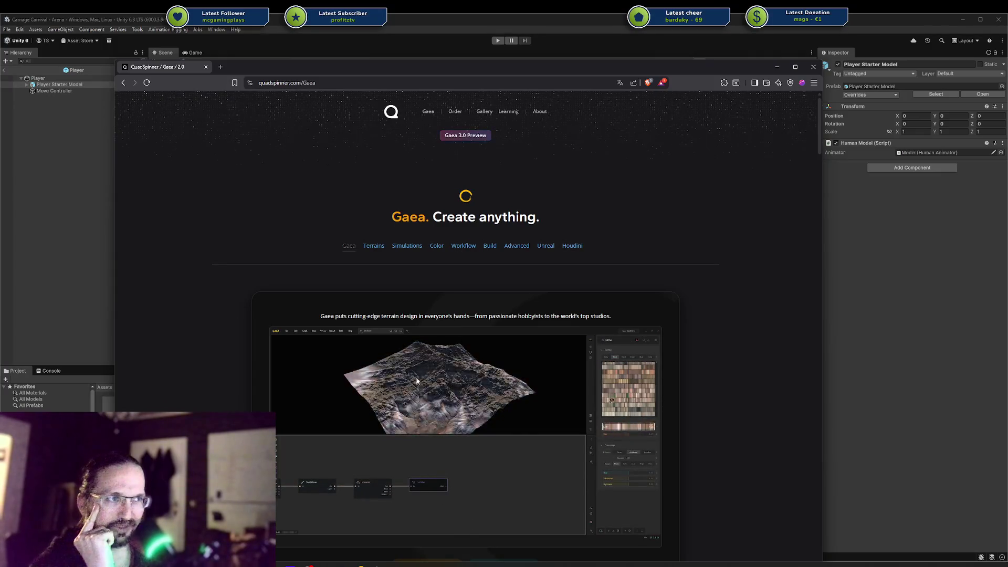
Step: Snap the browser full screen and scroll down the Gaea overview page
{"action": "left_click_drag", "start_coordinate": [344, 67], "coordinate": [18, 71]}
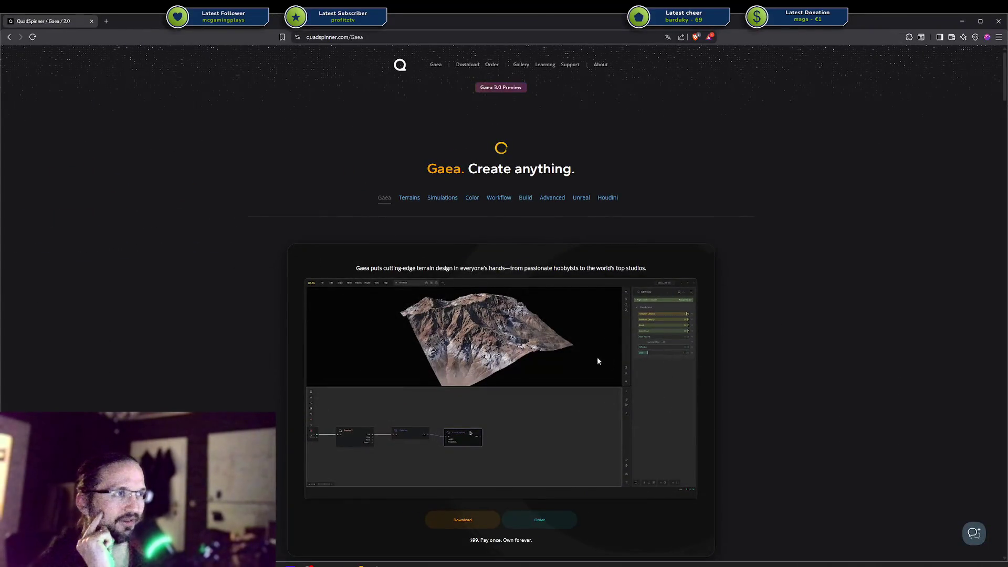
{"action": "scroll", "coordinate": [597, 360], "scroll_direction": "down", "scroll_amount": 2}
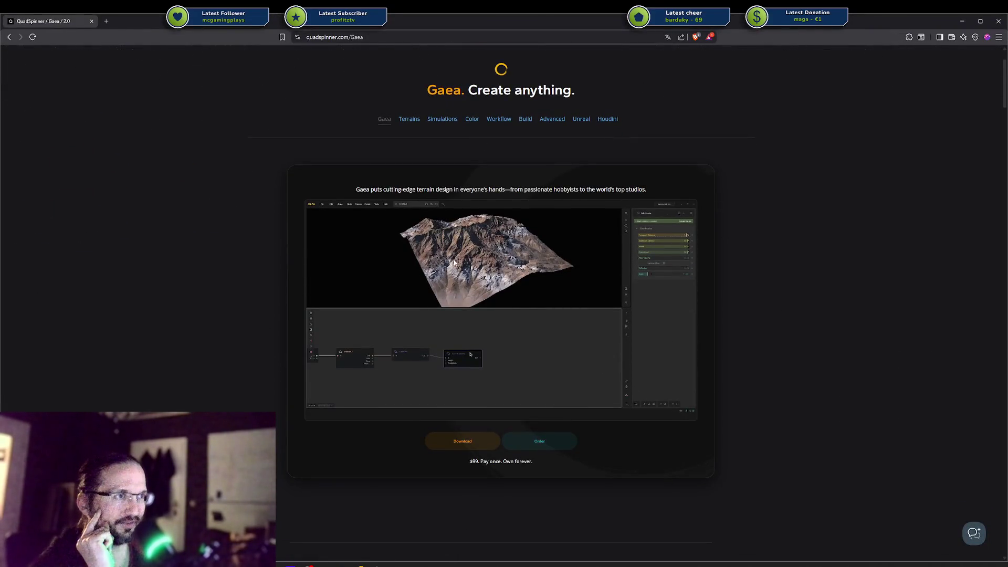
{"action": "scroll", "coordinate": [447, 367], "scroll_direction": "down", "scroll_amount": 3}
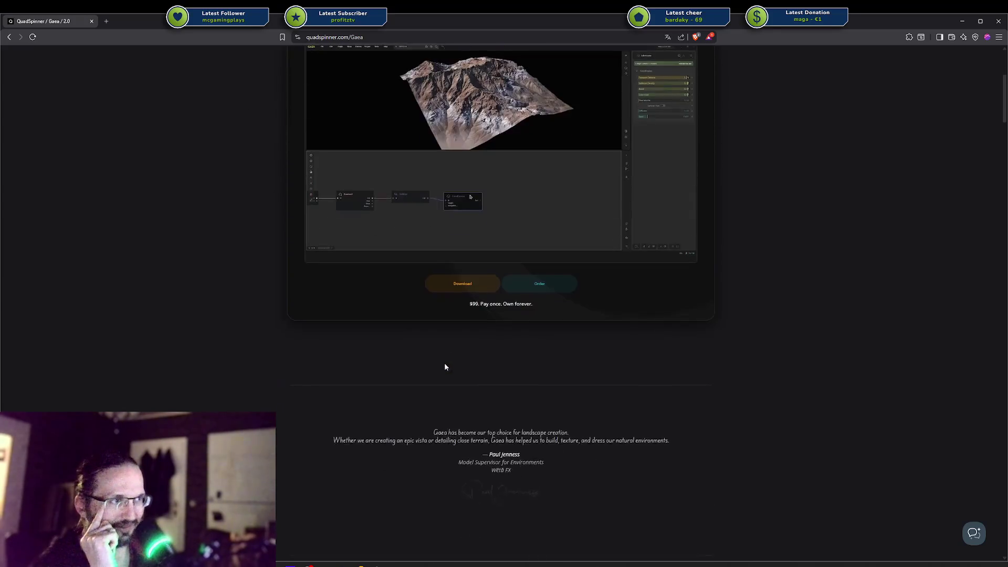
{"action": "scroll", "coordinate": [444, 366], "scroll_direction": "down", "scroll_amount": 9}
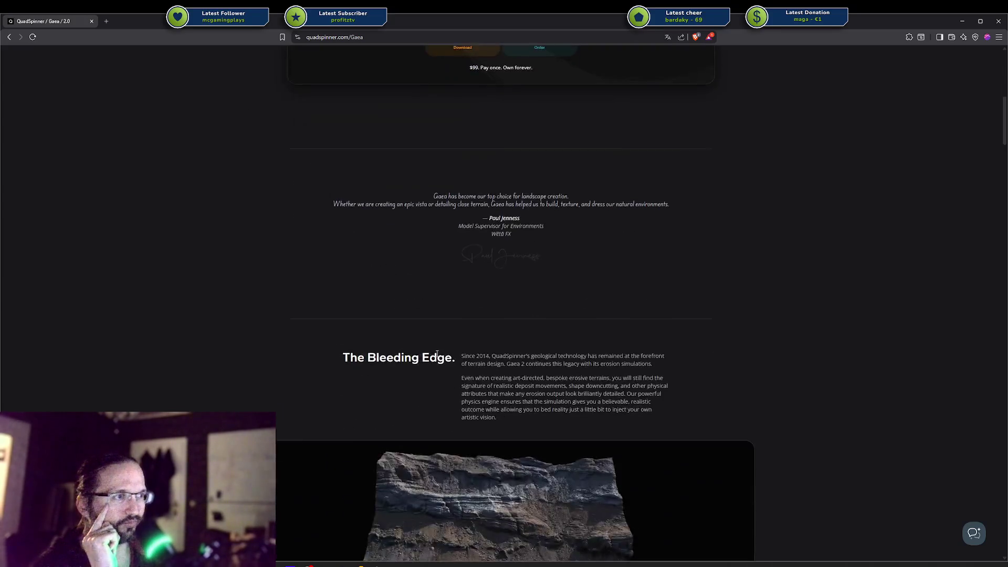
{"action": "scroll", "coordinate": [436, 356], "scroll_direction": "down", "scroll_amount": 3}
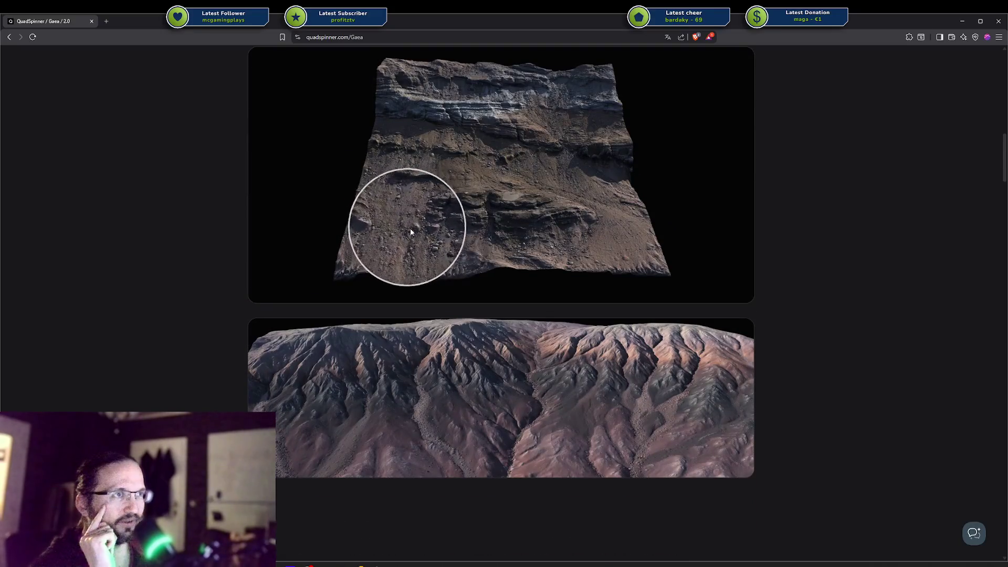
Step: Scroll further through the Gaea page, then drag the scrollbar back to the top
{"action": "scroll", "coordinate": [455, 235], "scroll_direction": "up", "scroll_amount": 1}
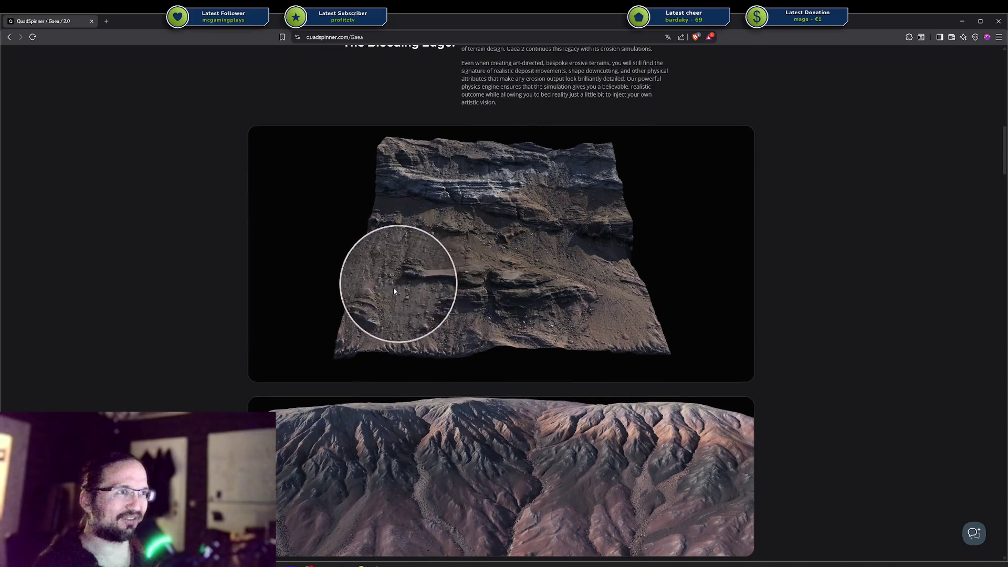
{"action": "scroll", "coordinate": [496, 423], "scroll_direction": "down", "scroll_amount": 13}
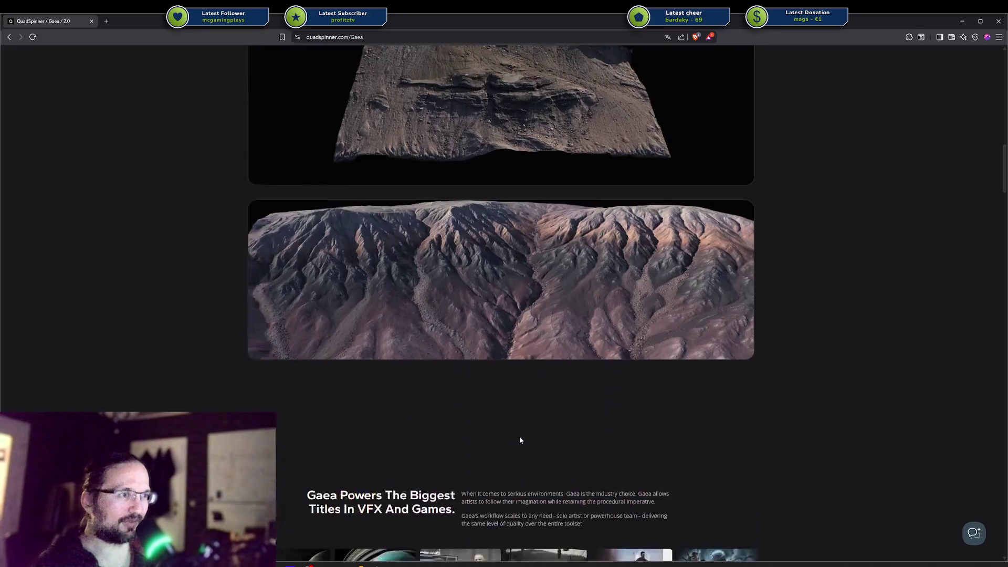
{"action": "scroll", "coordinate": [476, 425], "scroll_direction": "up", "scroll_amount": 4}
{"action": "scroll", "coordinate": [471, 420], "scroll_direction": "down", "scroll_amount": 7}
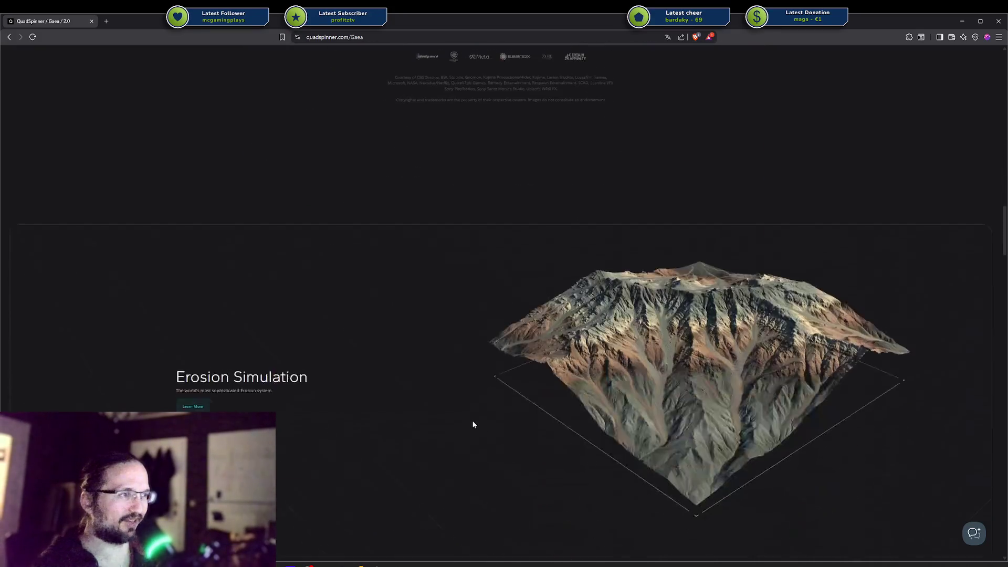
{"action": "scroll", "coordinate": [630, 347], "scroll_direction": "down", "scroll_amount": 4}
{"action": "scroll", "coordinate": [677, 328], "scroll_direction": "down", "scroll_amount": 8}
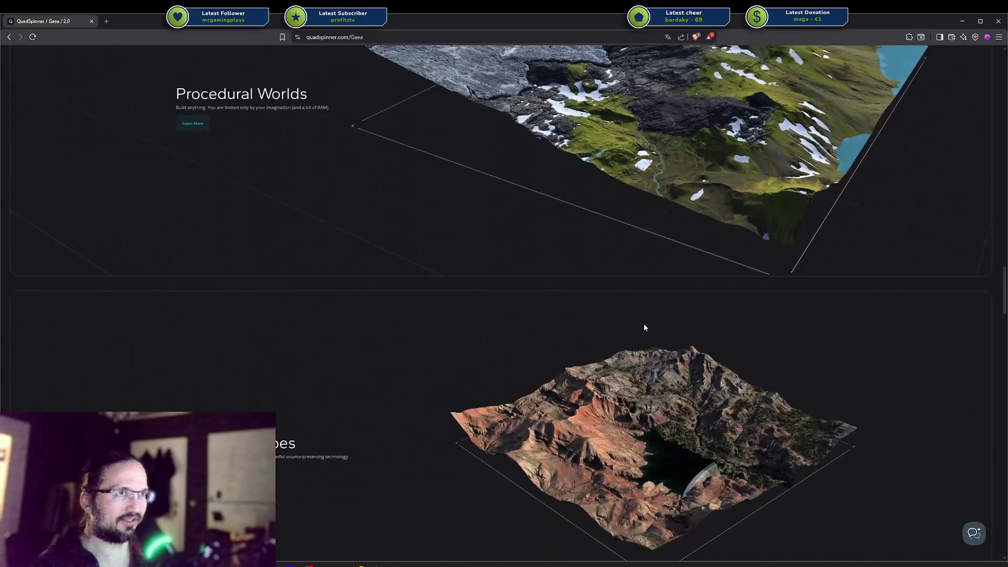
{"action": "scroll", "coordinate": [644, 325], "scroll_direction": "down", "scroll_amount": 14}
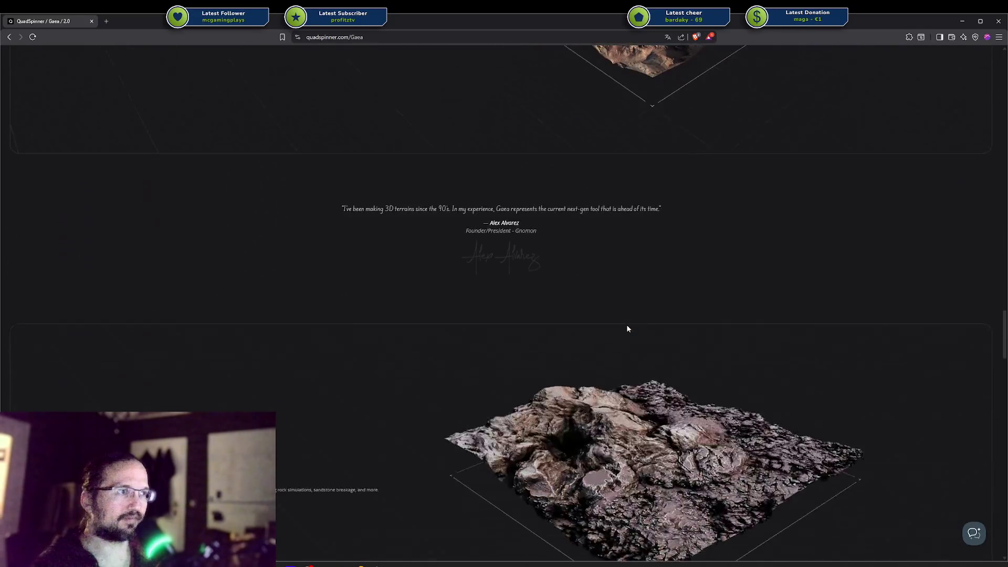
{"action": "mouse_move", "coordinate": [1004, 377]}
{"action": "left_mouse_down"}
{"action": "mouse_move", "coordinate": [1003, 546]}
{"action": "mouse_move", "coordinate": [973, 89]}
{"action": "left_mouse_up"}
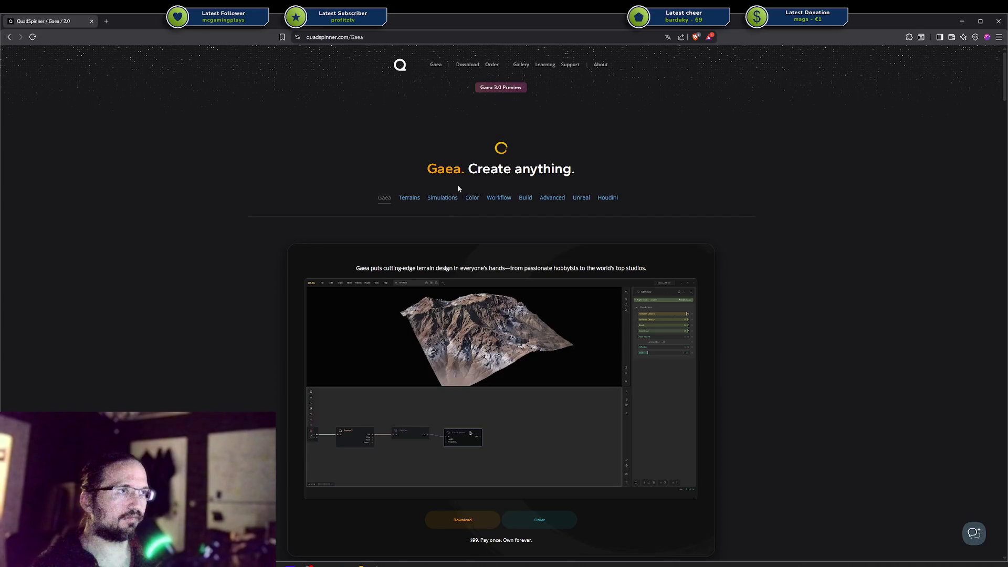
{"action": "left_click", "coordinate": [406, 199]}
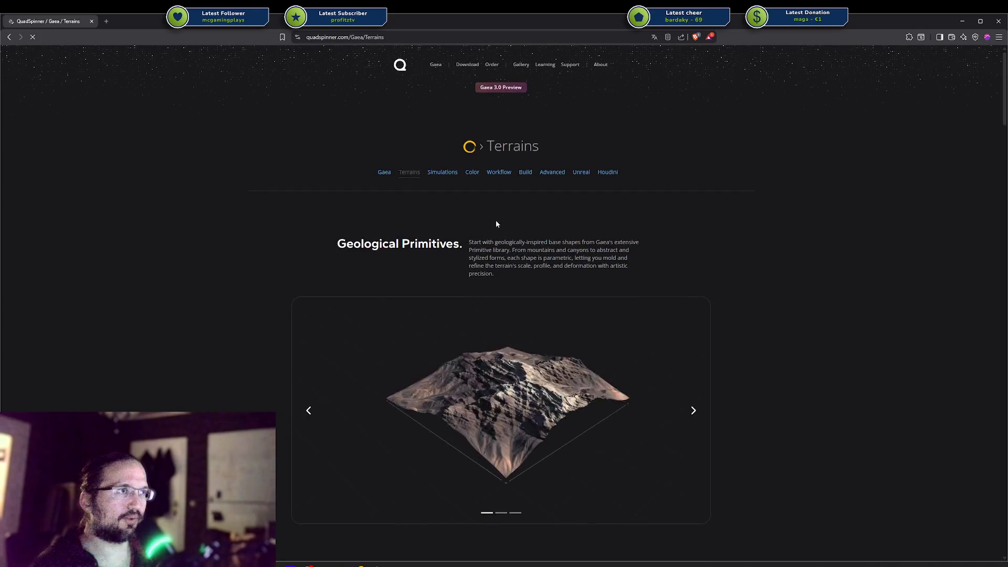
{"action": "left_click", "coordinate": [692, 411]}
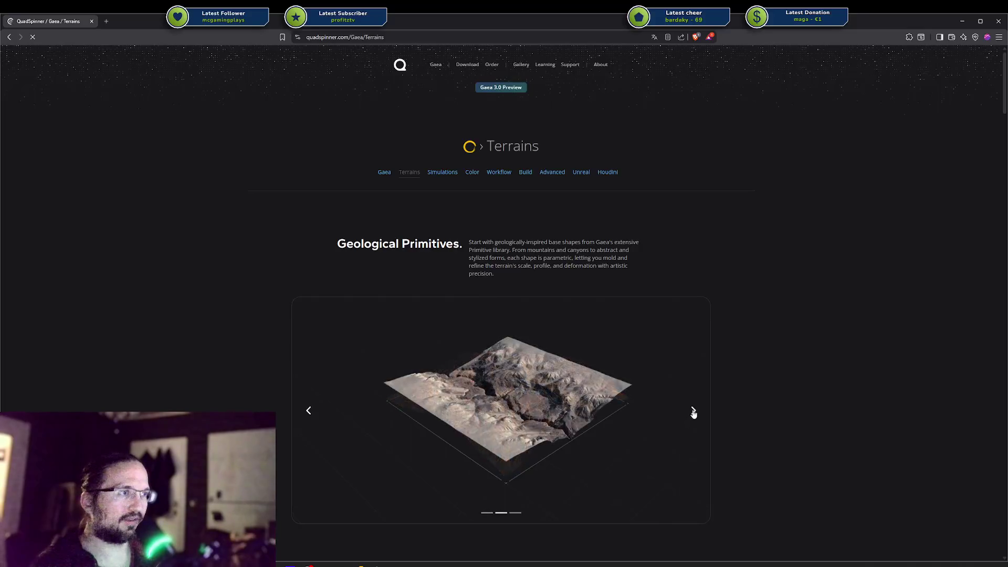
{"action": "left_click", "coordinate": [689, 411]}
{"action": "left_click", "coordinate": [384, 172]}
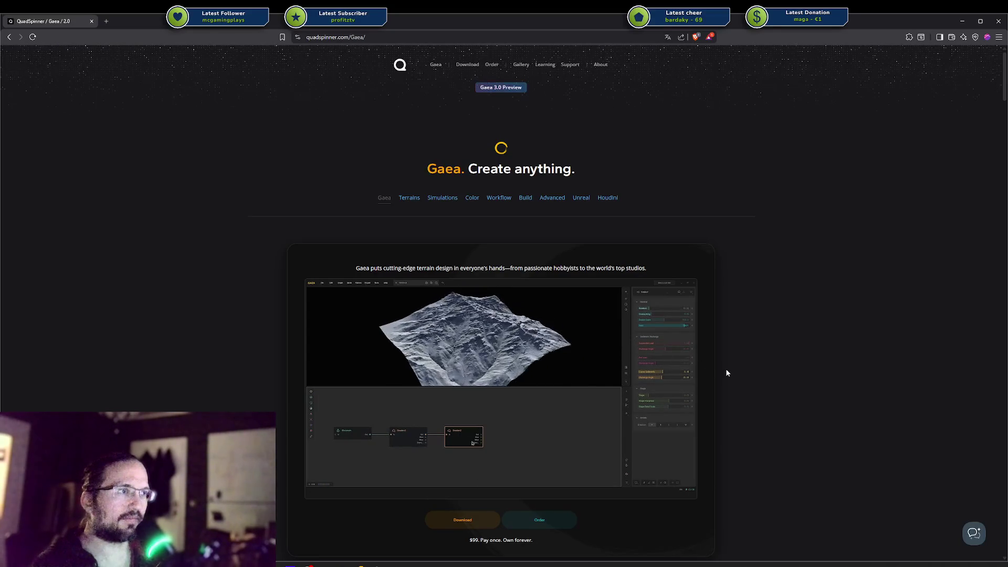
{"action": "scroll", "coordinate": [727, 373], "scroll_direction": "down", "scroll_amount": 10}
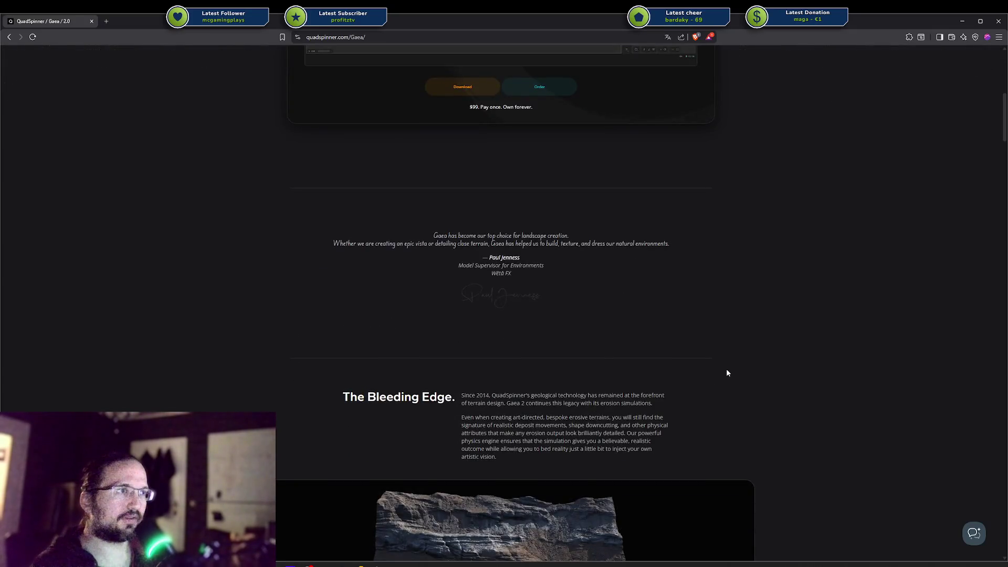
{"action": "scroll", "coordinate": [727, 373], "scroll_direction": "up", "scroll_amount": 10}
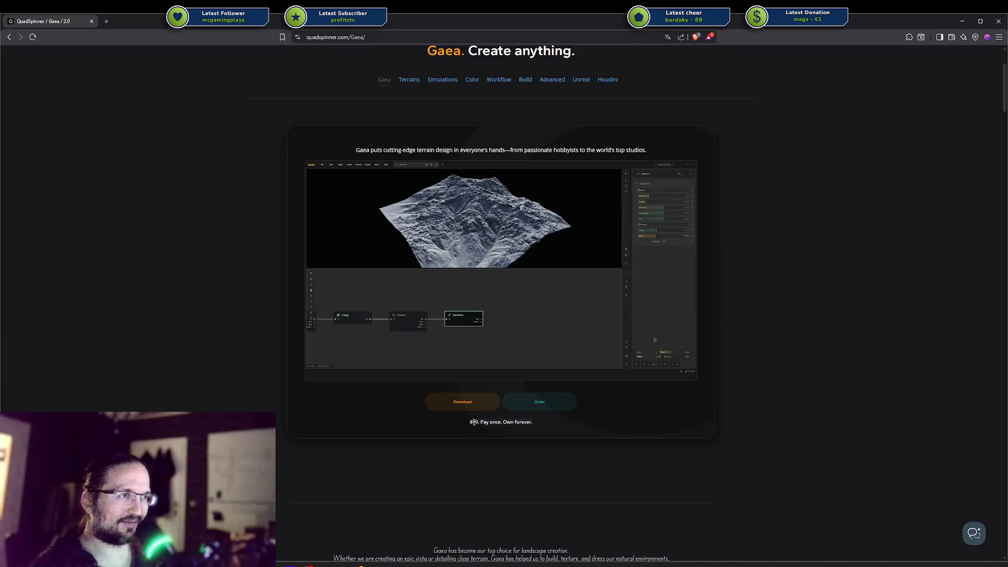
{"action": "scroll", "coordinate": [751, 440], "scroll_direction": "down", "scroll_amount": 10}
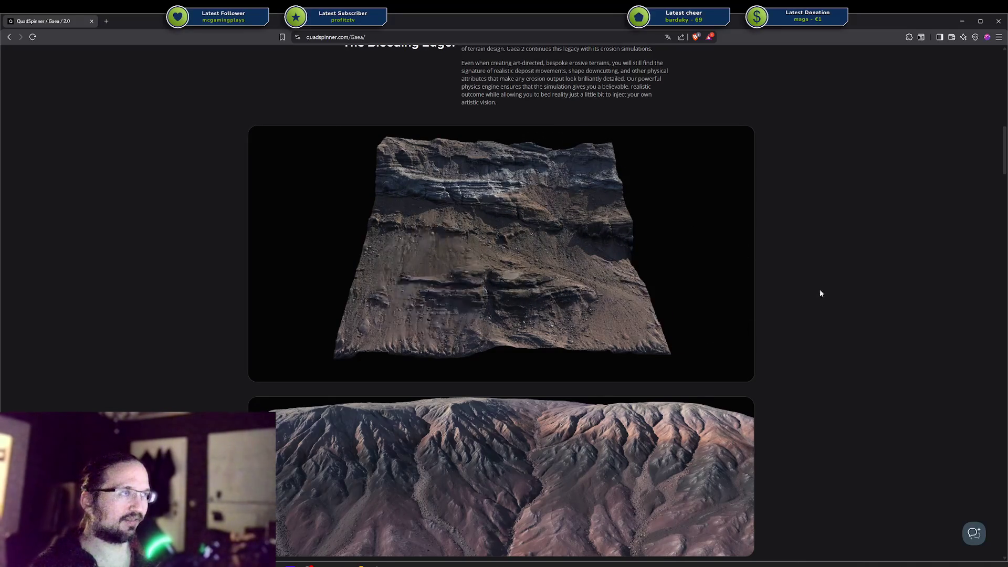
{"action": "scroll", "coordinate": [819, 292], "scroll_direction": "down", "scroll_amount": 10}
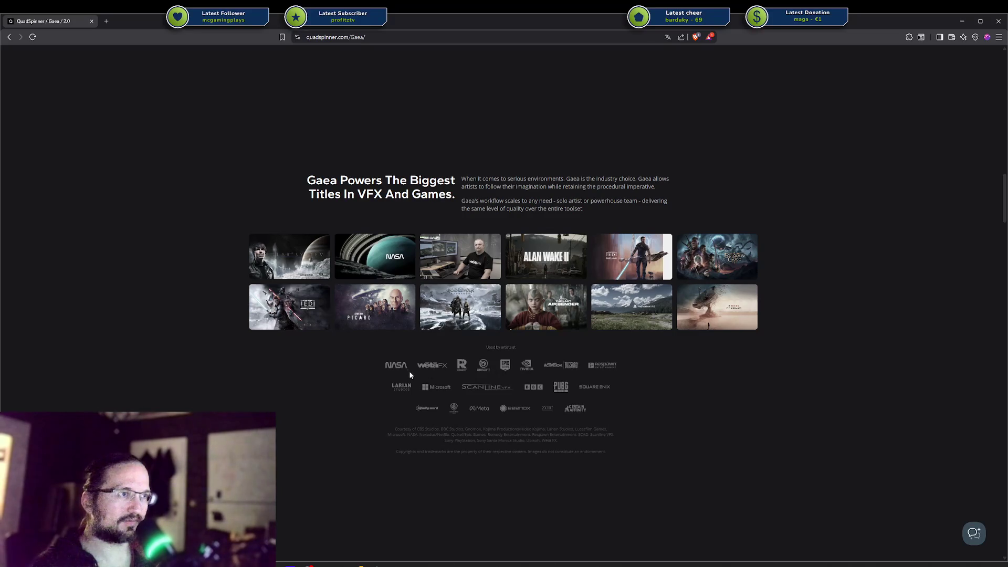
{"action": "scroll", "coordinate": [691, 414], "scroll_direction": "up", "scroll_amount": 20}
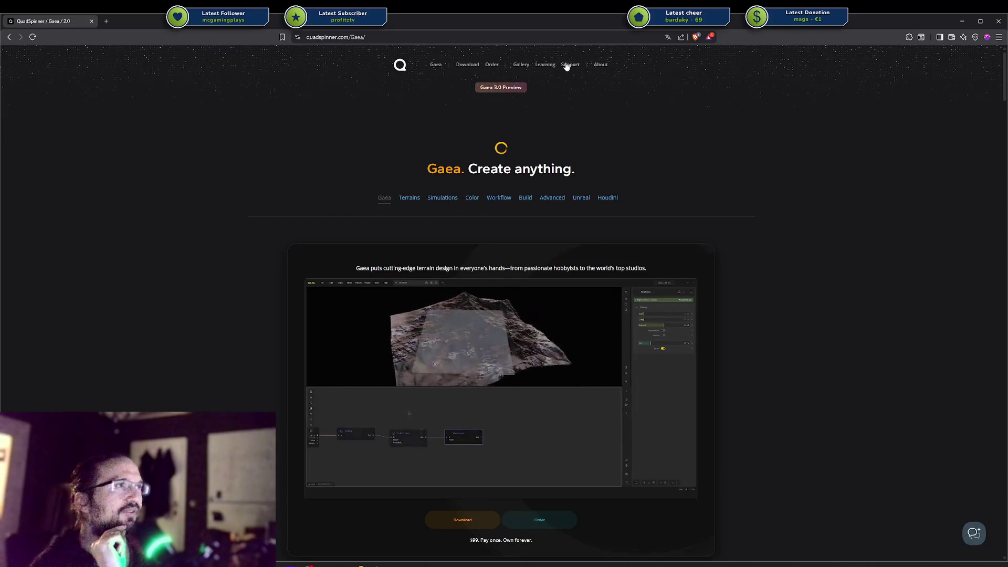
Step: Open the Gaea Terrains page and scroll down through its first sections
{"action": "left_click", "coordinate": [409, 198]}
{"action": "scroll", "coordinate": [554, 200], "scroll_direction": "down", "scroll_amount": 10}
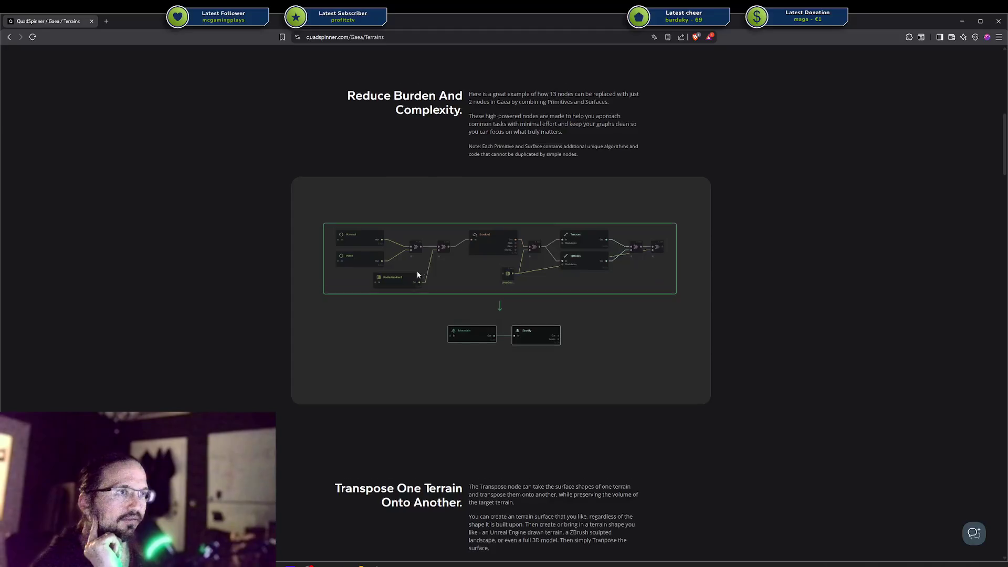
{"action": "scroll", "coordinate": [417, 271], "scroll_direction": "down", "scroll_amount": 12}
{"action": "scroll", "coordinate": [413, 270], "scroll_direction": "down", "scroll_amount": 6}
{"action": "scroll", "coordinate": [413, 270], "scroll_direction": "up", "scroll_amount": 12}
{"action": "scroll", "coordinate": [413, 271], "scroll_direction": "down", "scroll_amount": 10}
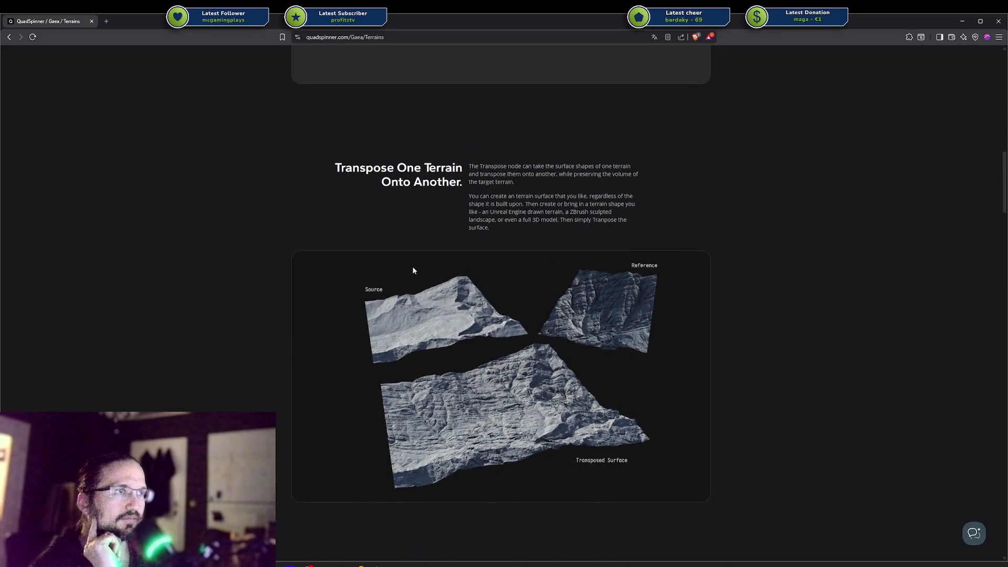
{"action": "scroll", "coordinate": [413, 271], "scroll_direction": "down", "scroll_amount": 20}
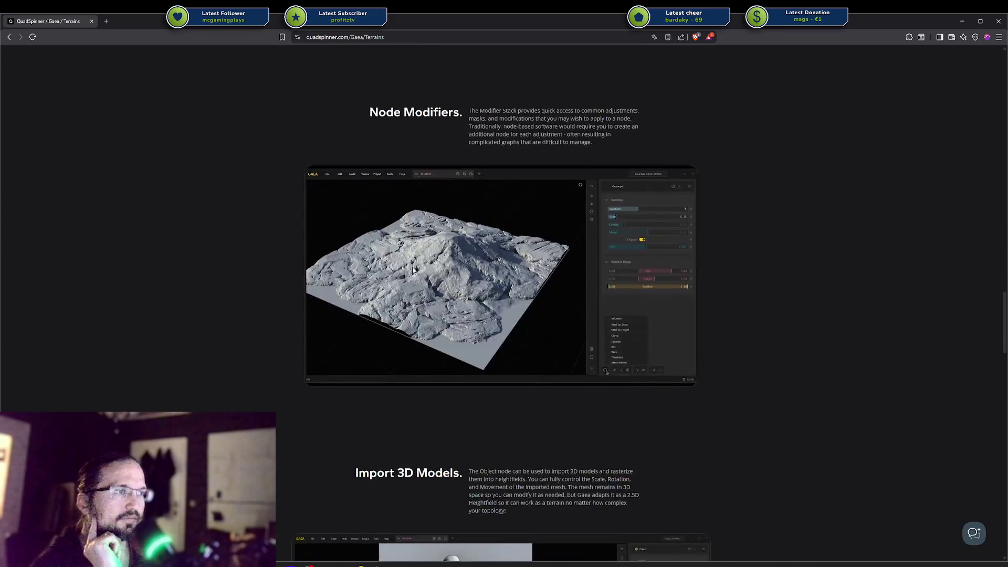
{"action": "scroll", "coordinate": [414, 270], "scroll_direction": "up", "scroll_amount": 4}
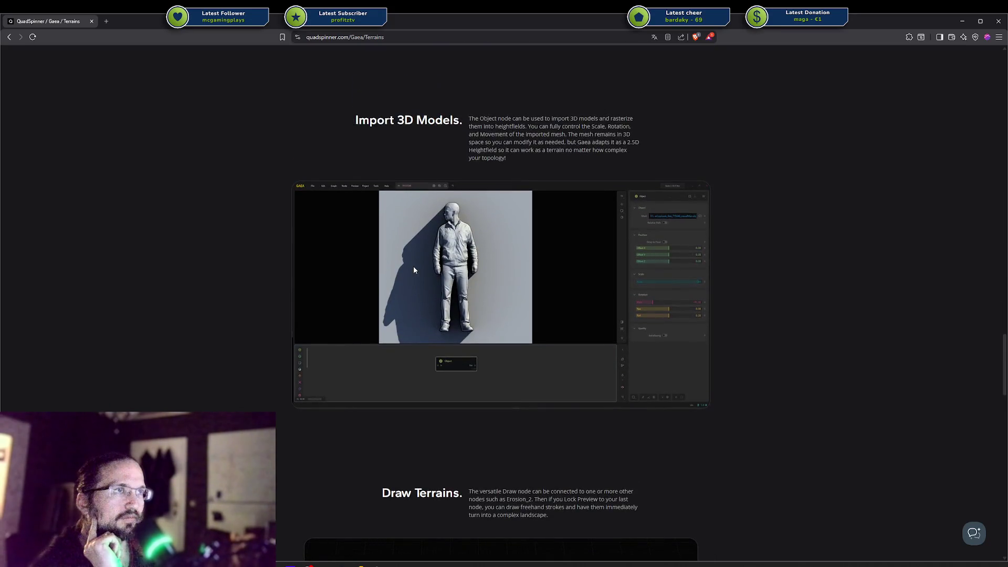
Step: Keep scrolling through the rest of the Terrains page
{"action": "scroll", "coordinate": [457, 234], "scroll_direction": "down", "scroll_amount": 10}
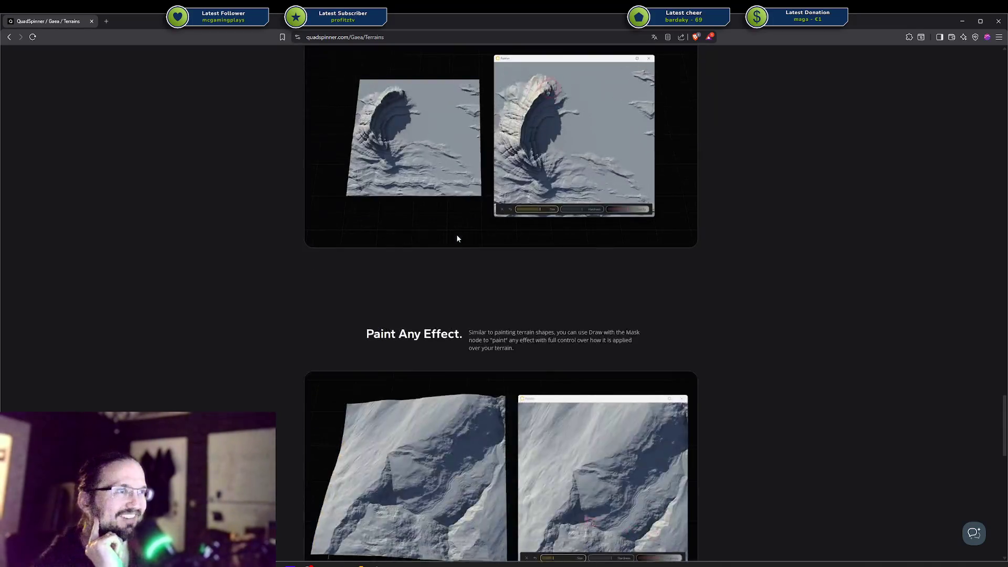
{"action": "scroll", "coordinate": [457, 234], "scroll_direction": "up", "scroll_amount": 2}
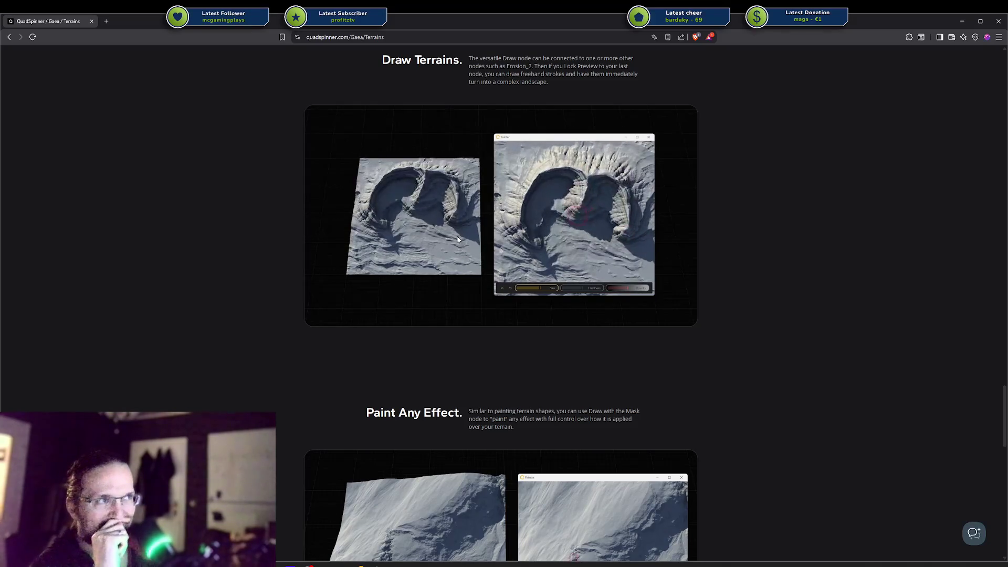
{"action": "scroll", "coordinate": [457, 239], "scroll_direction": "down", "scroll_amount": 1}
{"action": "scroll", "coordinate": [458, 239], "scroll_direction": "down", "scroll_amount": 10}
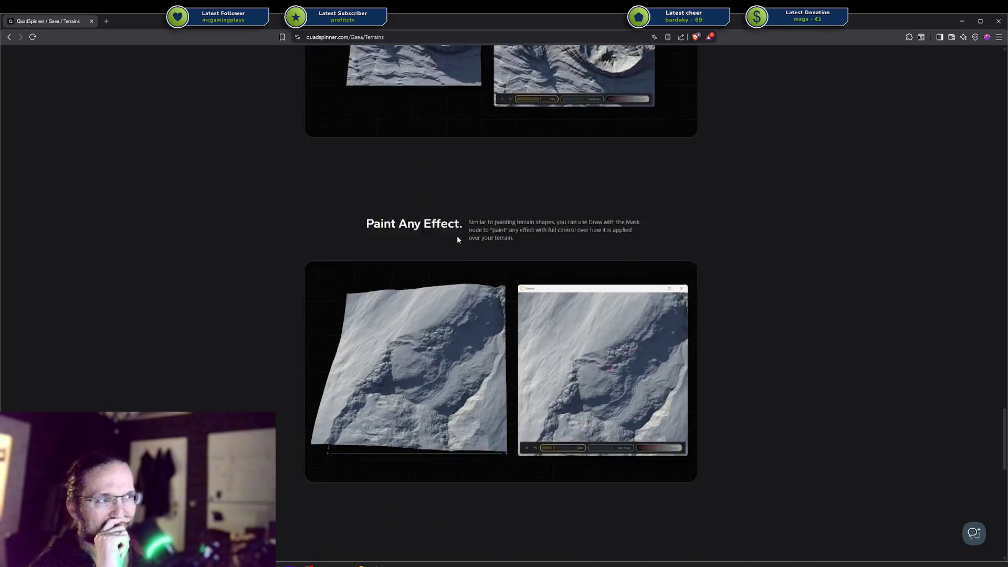
{"action": "scroll", "coordinate": [538, 292], "scroll_direction": "down", "scroll_amount": 5}
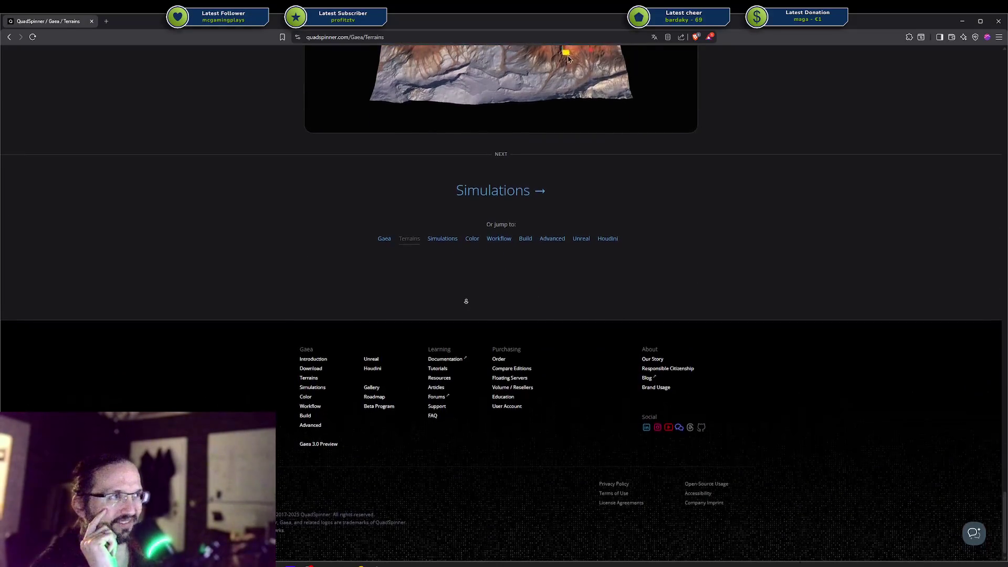
{"action": "scroll", "coordinate": [473, 242], "scroll_direction": "up", "scroll_amount": 6}
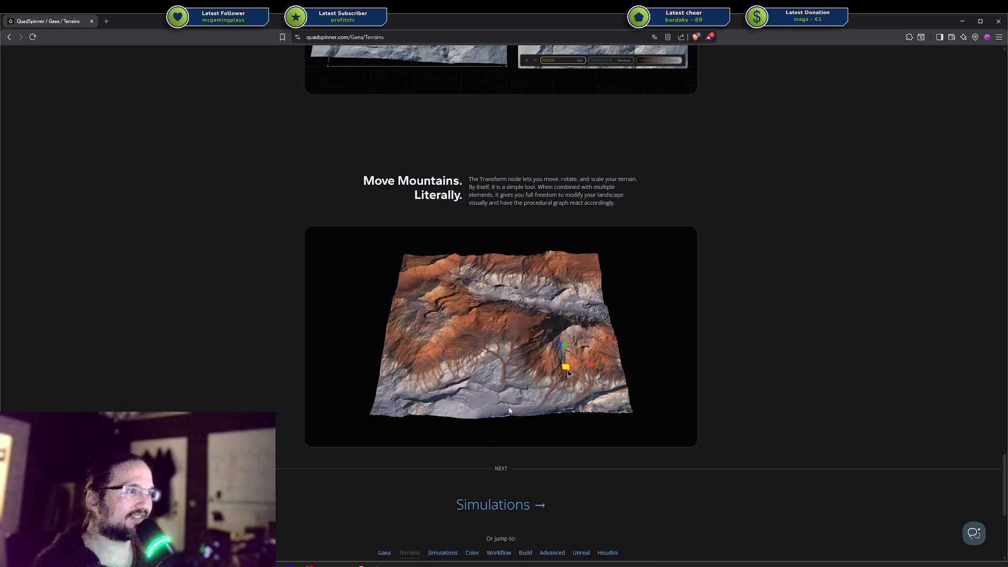
{"action": "scroll", "coordinate": [514, 277], "scroll_direction": "down", "scroll_amount": 3}
{"action": "scroll", "coordinate": [462, 230], "scroll_direction": "up", "scroll_amount": 2}
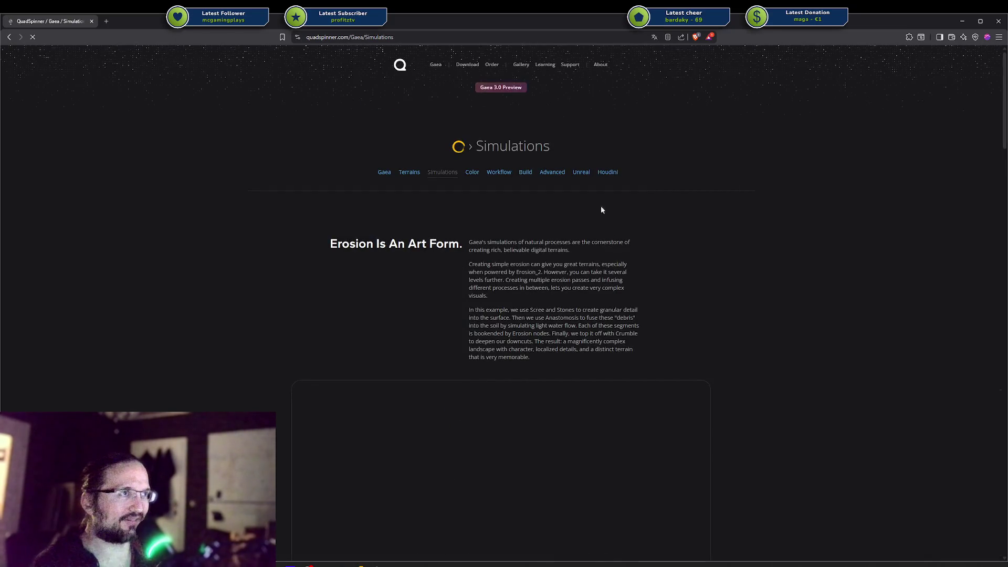
Step: Scroll through the Gaea Simulations and Workflow pages
{"action": "scroll", "coordinate": [604, 226], "scroll_direction": "down", "scroll_amount": 6}
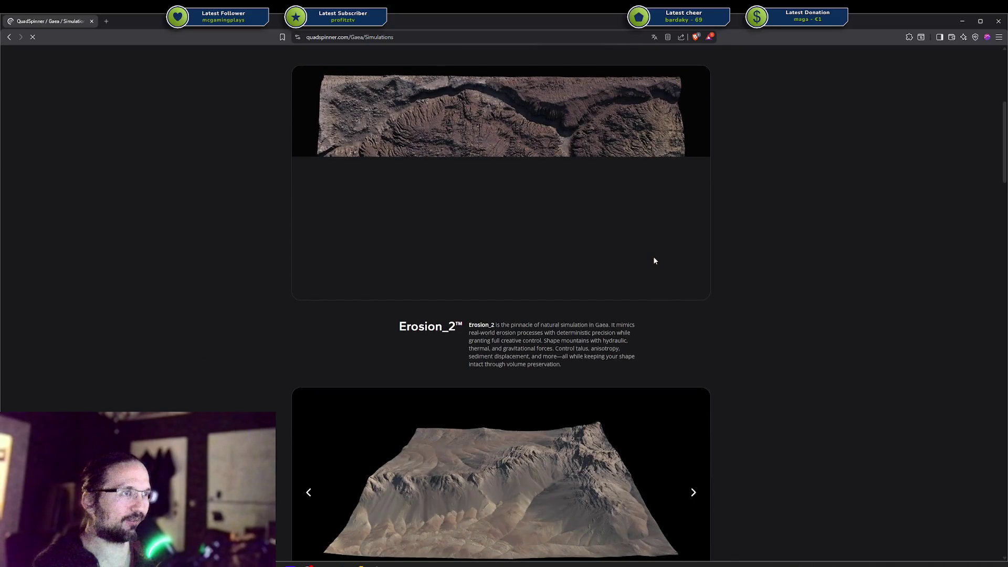
{"action": "scroll", "coordinate": [654, 260], "scroll_direction": "down", "scroll_amount": 18}
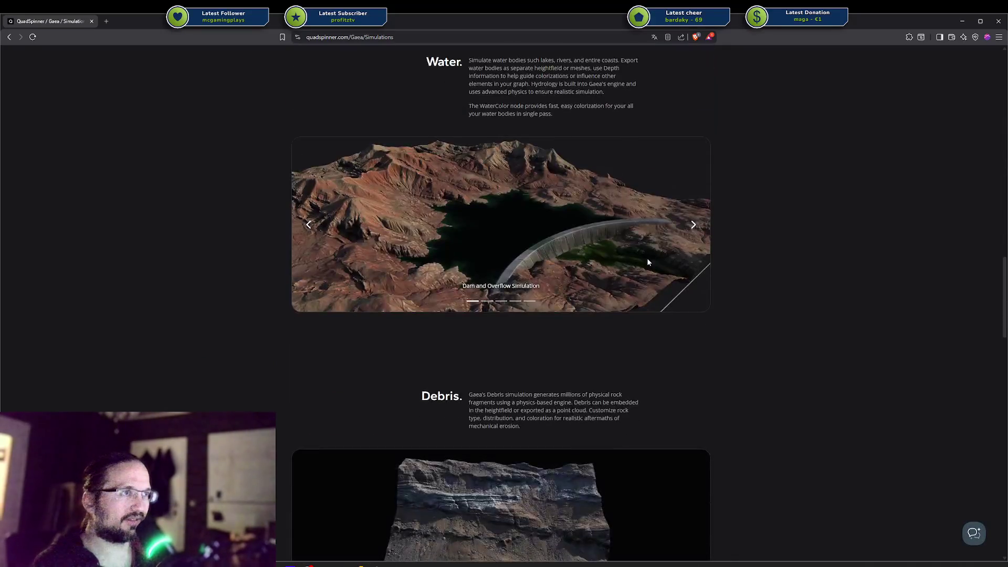
{"action": "scroll", "coordinate": [646, 259], "scroll_direction": "down", "scroll_amount": 5}
{"action": "scroll", "coordinate": [643, 262], "scroll_direction": "down", "scroll_amount": 10}
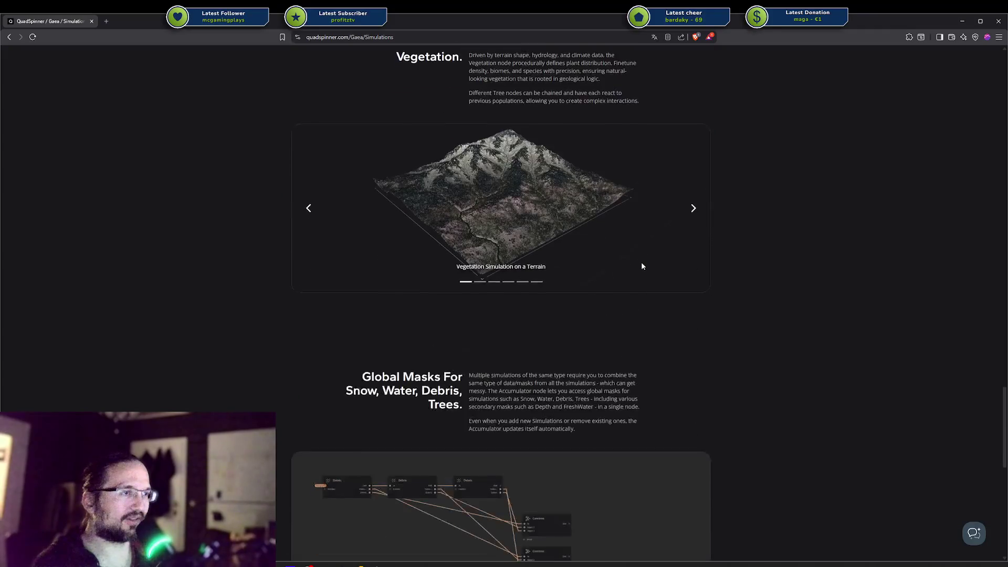
{"action": "scroll", "coordinate": [641, 263], "scroll_direction": "down", "scroll_amount": 10}
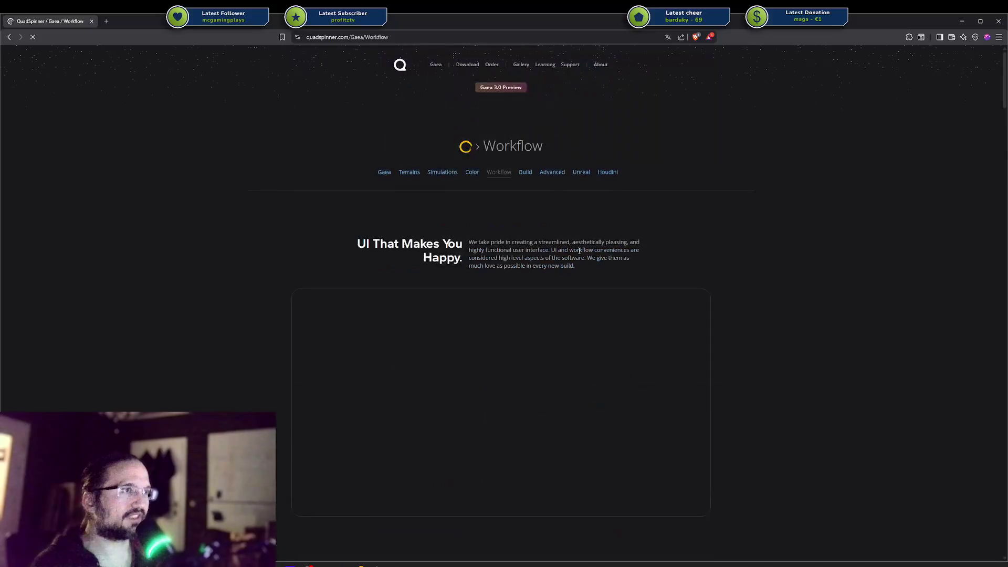
{"action": "scroll", "coordinate": [577, 247], "scroll_direction": "down", "scroll_amount": 7}
{"action": "scroll", "coordinate": [576, 244], "scroll_direction": "down", "scroll_amount": 12}
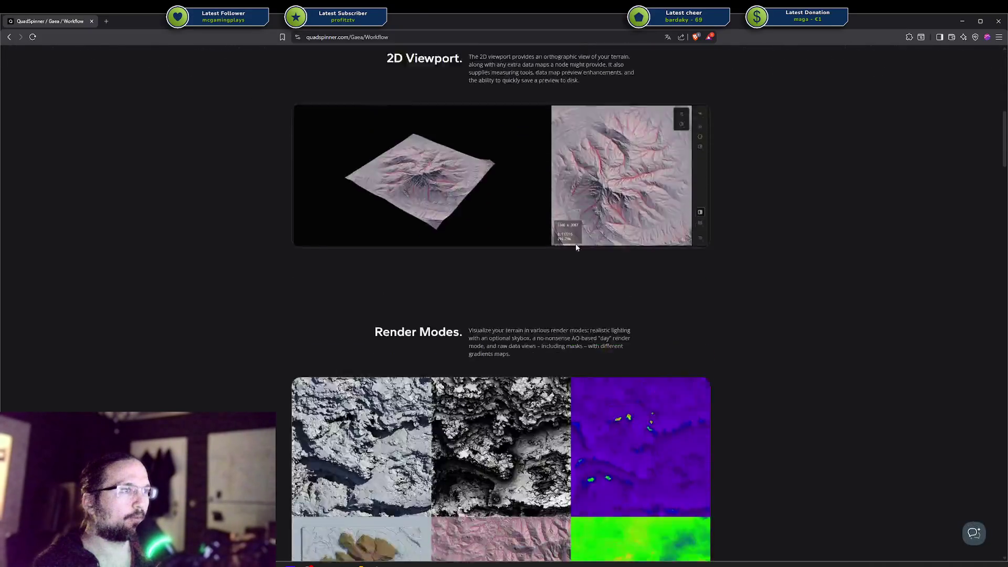
{"action": "scroll", "coordinate": [573, 248], "scroll_direction": "down", "scroll_amount": 15}
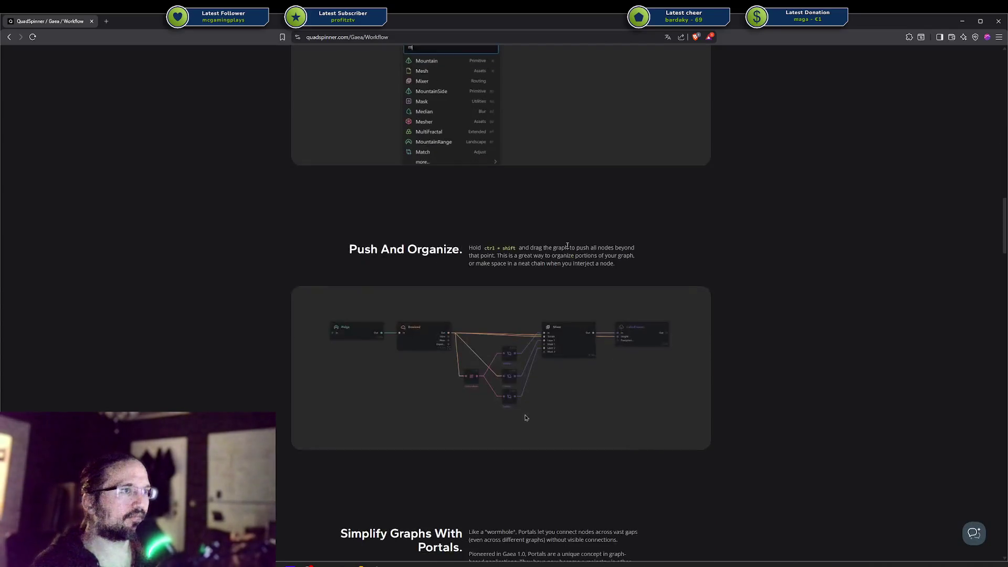
{"action": "scroll", "coordinate": [560, 252], "scroll_direction": "down", "scroll_amount": 12}
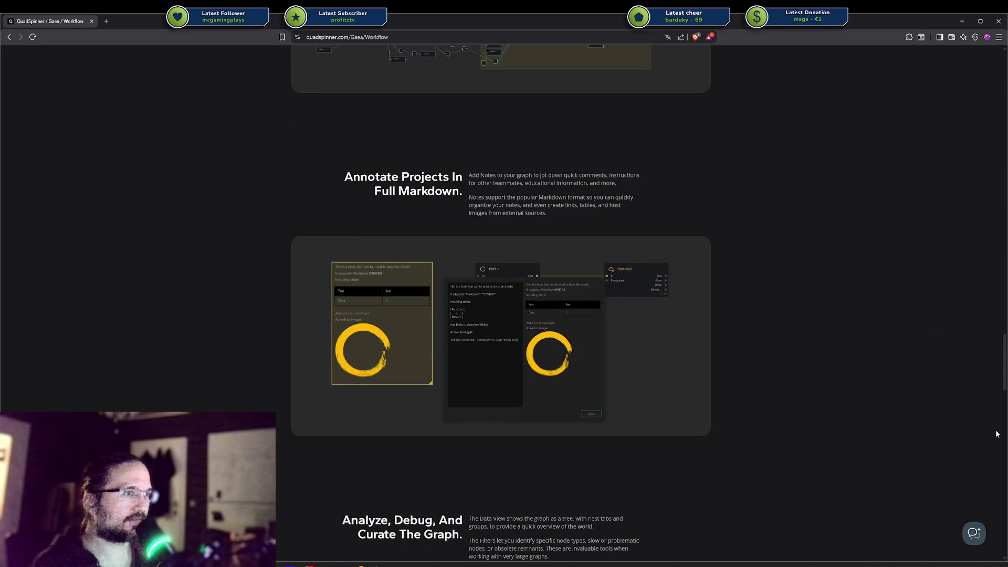
Step: Go to the Gaea Advanced features page from the jump link at the bottom
{"action": "left_click_drag", "start_coordinate": [1004, 383], "coordinate": [1005, 538]}
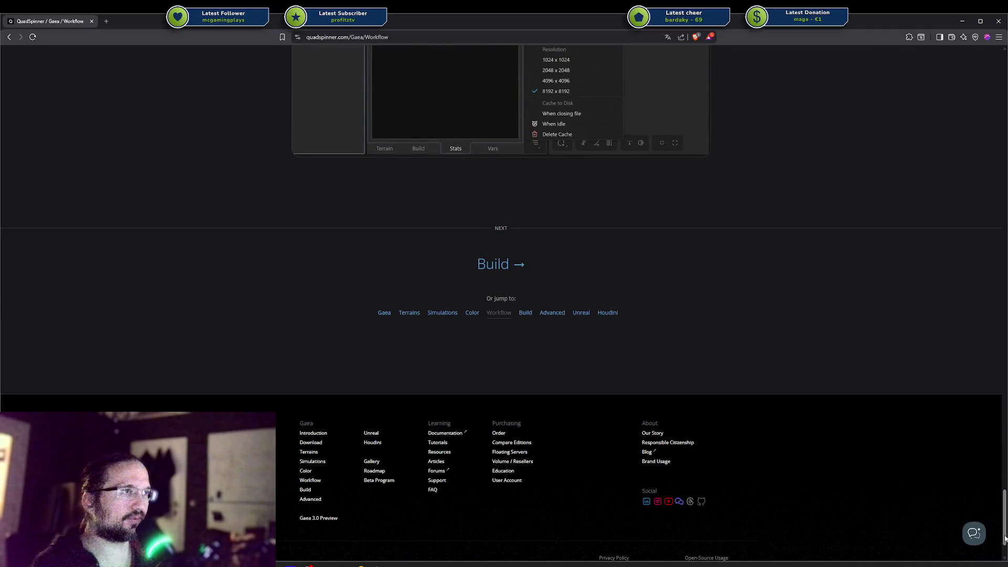
{"action": "scroll", "coordinate": [623, 280], "scroll_direction": "up", "scroll_amount": 1}
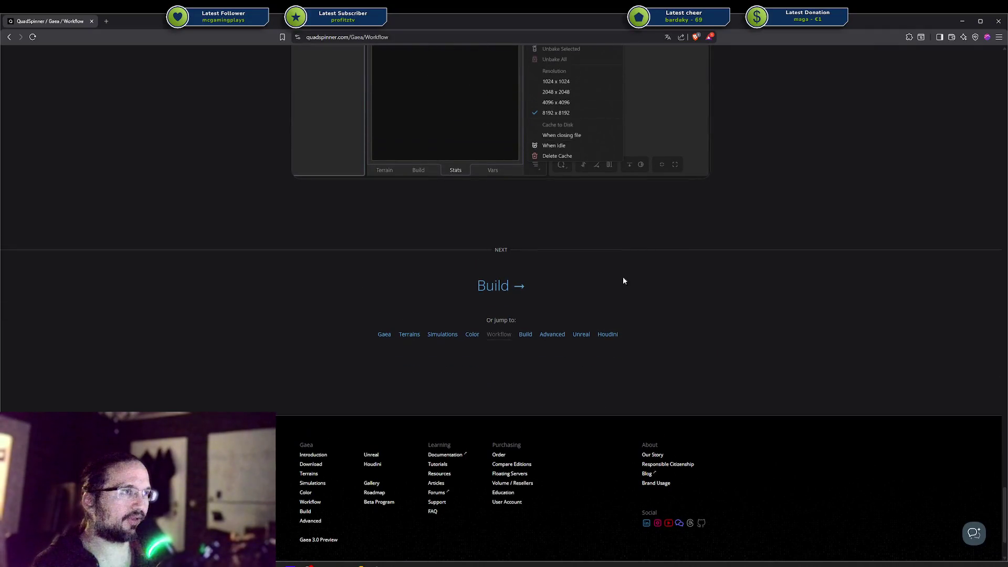
{"action": "left_click", "coordinate": [553, 335]}
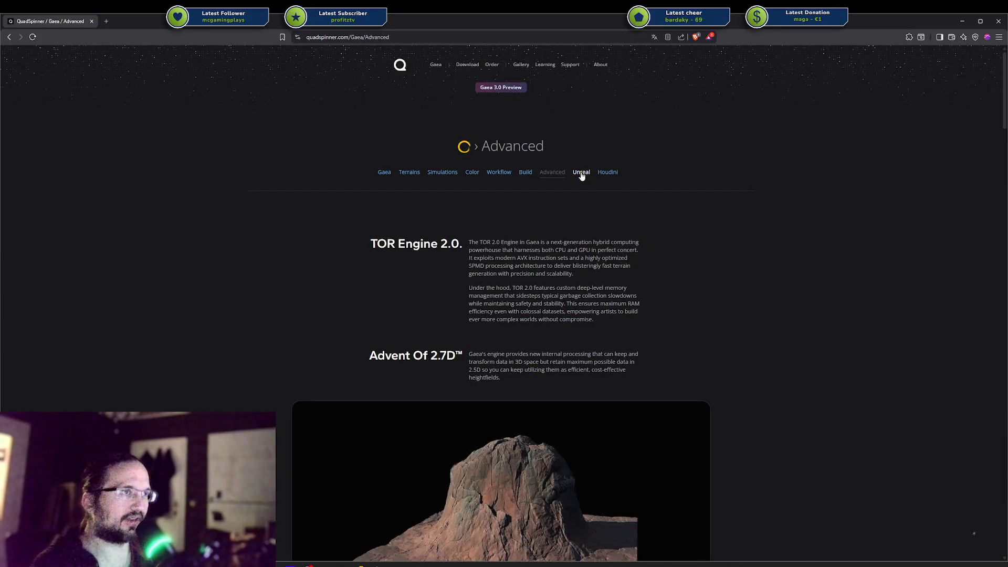
Step: Scroll back up and open the Gaea2Unreal page from the sub-navigation
{"action": "scroll", "coordinate": [575, 167], "scroll_direction": "down", "scroll_amount": 10}
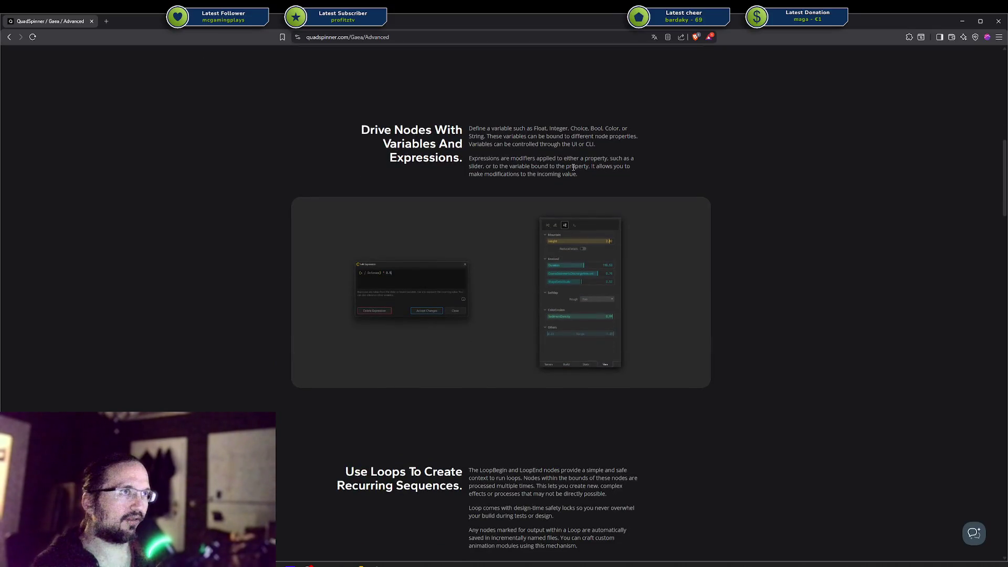
{"action": "scroll", "coordinate": [573, 167], "scroll_direction": "up", "scroll_amount": 4}
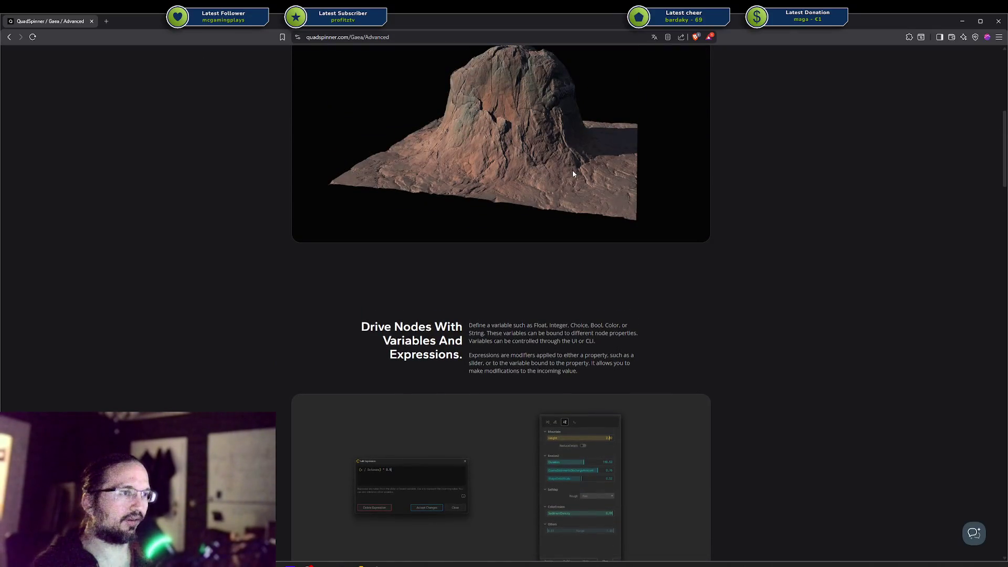
{"action": "scroll", "coordinate": [572, 170], "scroll_direction": "up", "scroll_amount": 6}
{"action": "left_click", "coordinate": [578, 172]}
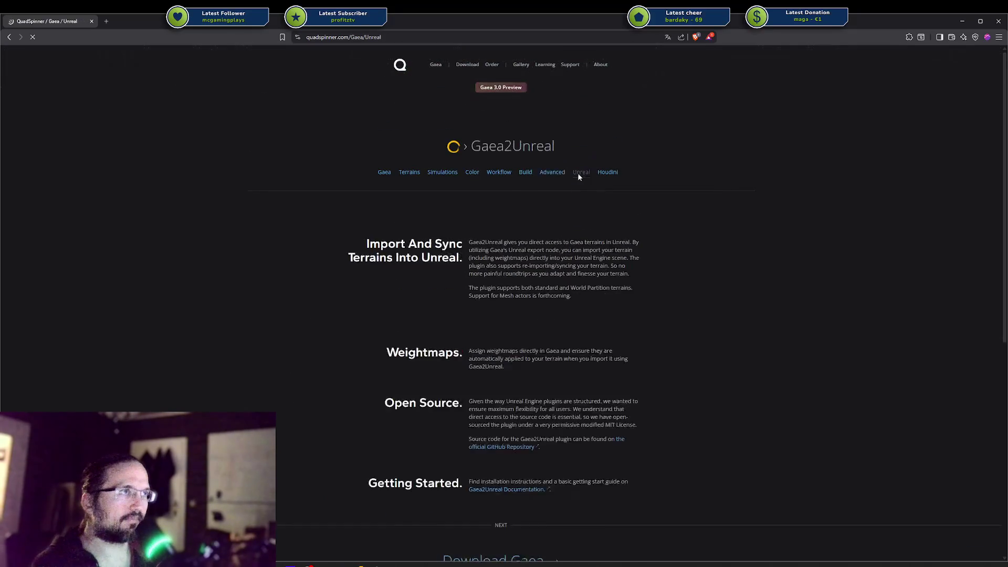
Step: Look over the Gaea2Unreal page, then close the browser and orbit around the player prefab
{"action": "scroll", "coordinate": [578, 178], "scroll_direction": "down", "scroll_amount": 2}
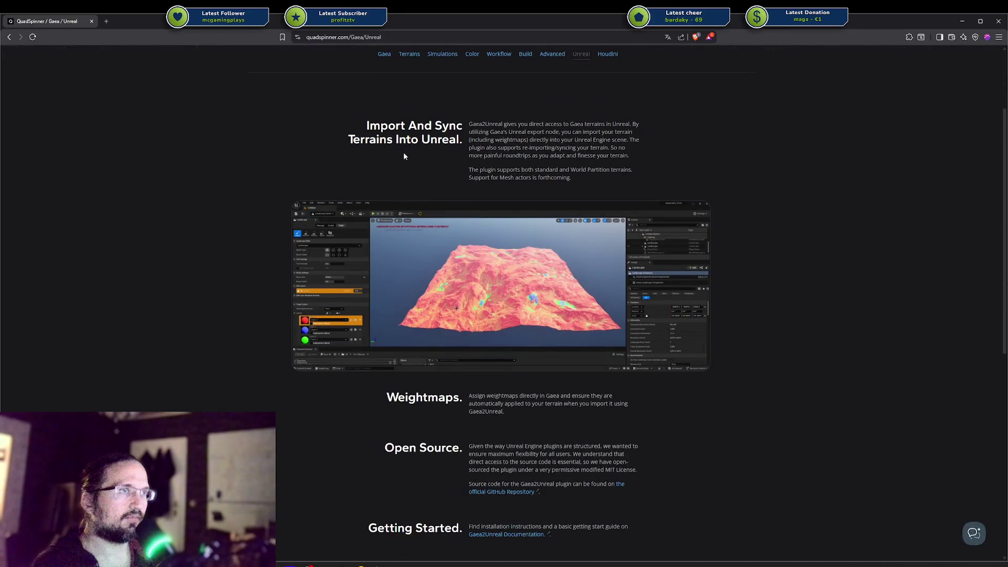
{"action": "scroll", "coordinate": [541, 145], "scroll_direction": "down", "scroll_amount": 5}
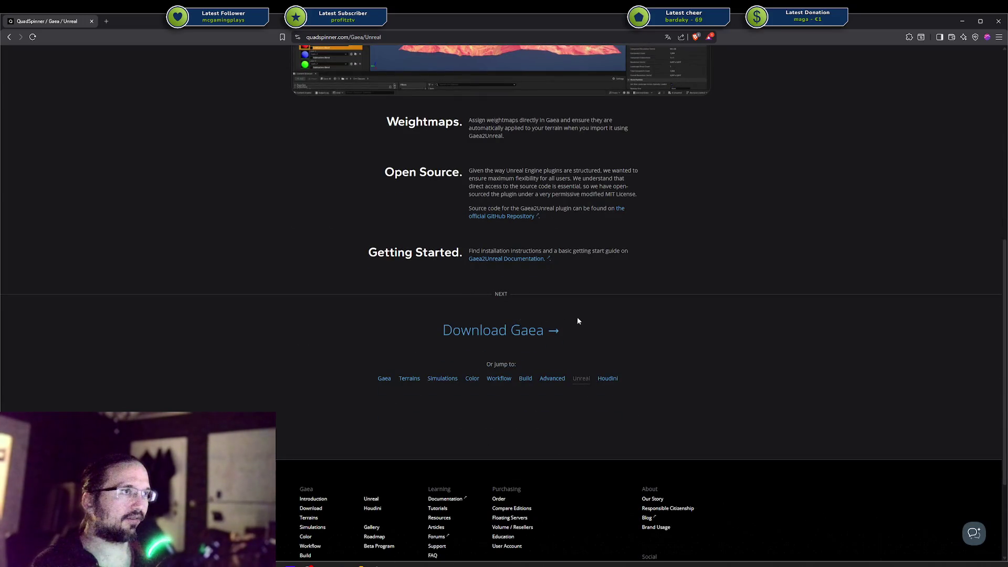
{"action": "scroll", "coordinate": [574, 316], "scroll_direction": "up", "scroll_amount": 3}
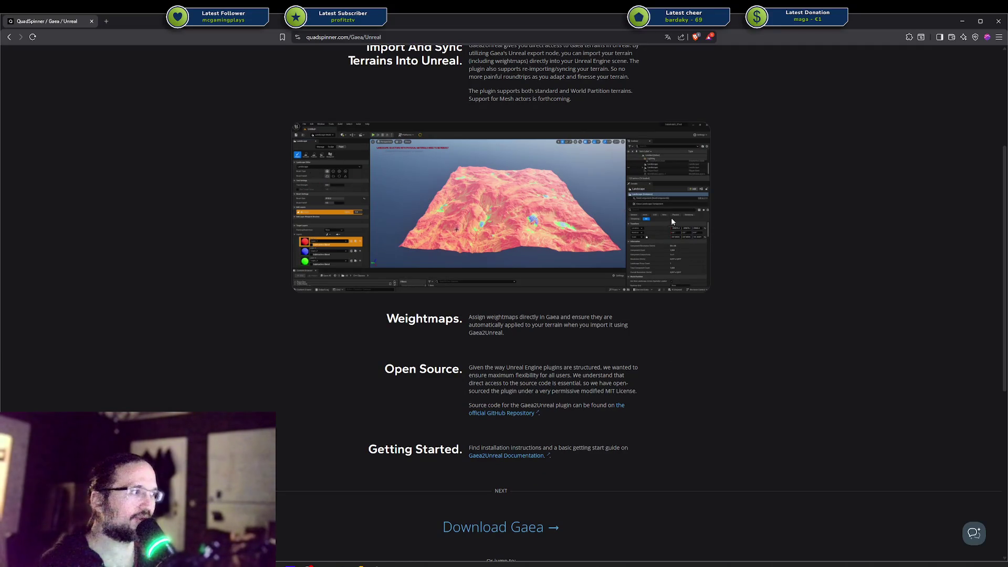
{"action": "scroll", "coordinate": [665, 219], "scroll_direction": "up", "scroll_amount": 2}
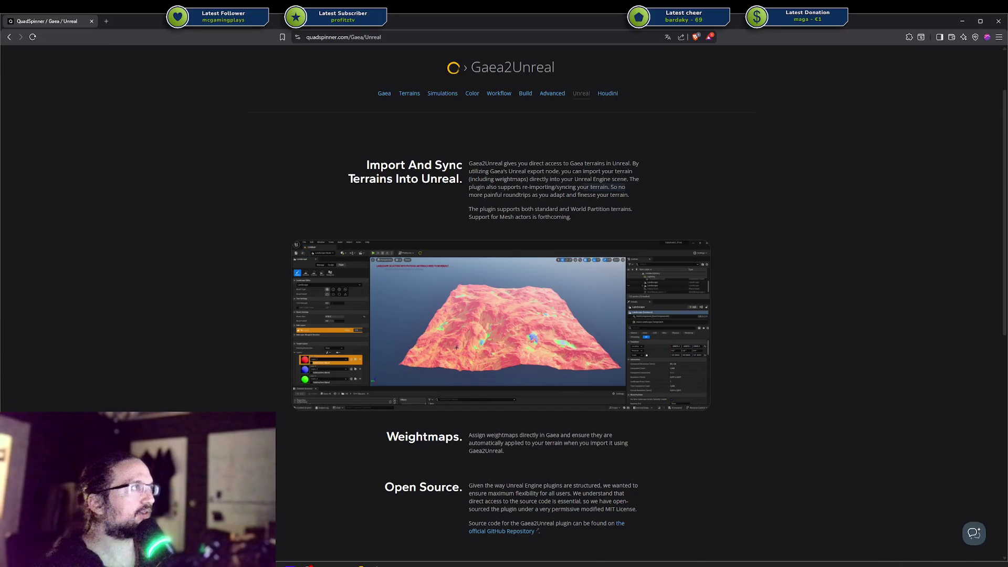
{"action": "left_click", "coordinate": [998, 21]}
{"action": "left_click_drag", "start_coordinate": [554, 259], "coordinate": [207, 231]}
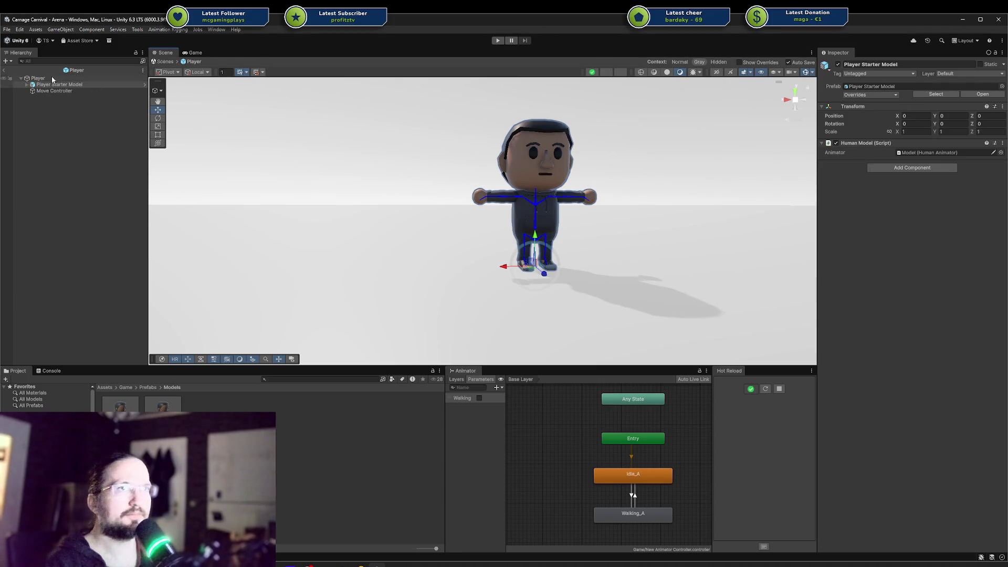
Step: Exit prefab editing to the Arena scene, switch to Rider, and open the Simple Player Movement card
{"action": "left_click", "coordinate": [10, 70]}
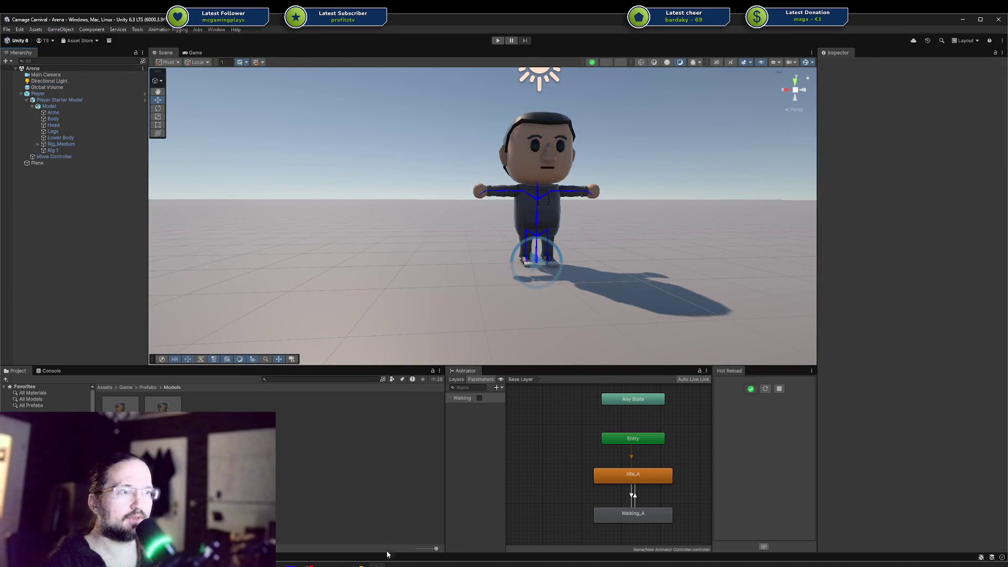
{"action": "mouse_move", "coordinate": [362, 565]}
{"action": "left_click", "coordinate": [317, 546]}
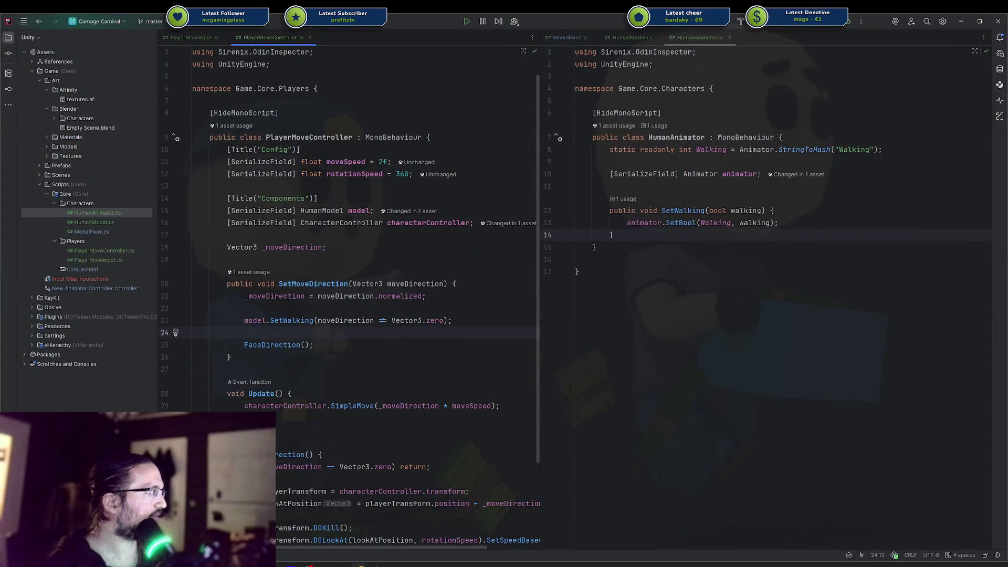
{"action": "mouse_move", "coordinate": [1007, 106]}
{"action": "left_mouse_down"}
{"action": "mouse_move", "coordinate": [779, 105]}
{"action": "mouse_move", "coordinate": [690, 79]}
{"action": "left_mouse_up"}
{"action": "left_click", "coordinate": [725, 367]}
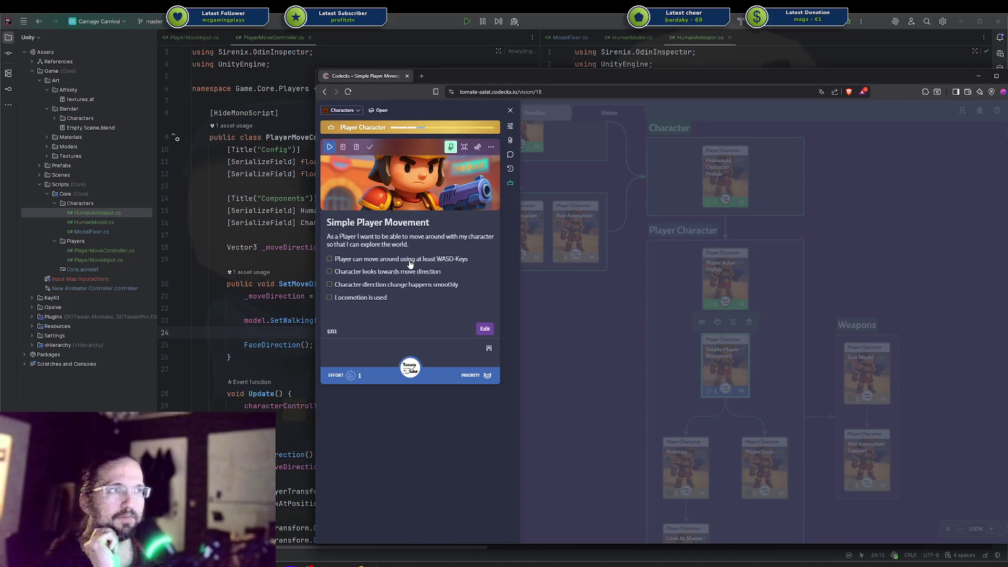
Step: Tick the WASD movement, look-towards-move-direction and smooth direction change tasks
{"action": "left_click", "coordinate": [410, 261]}
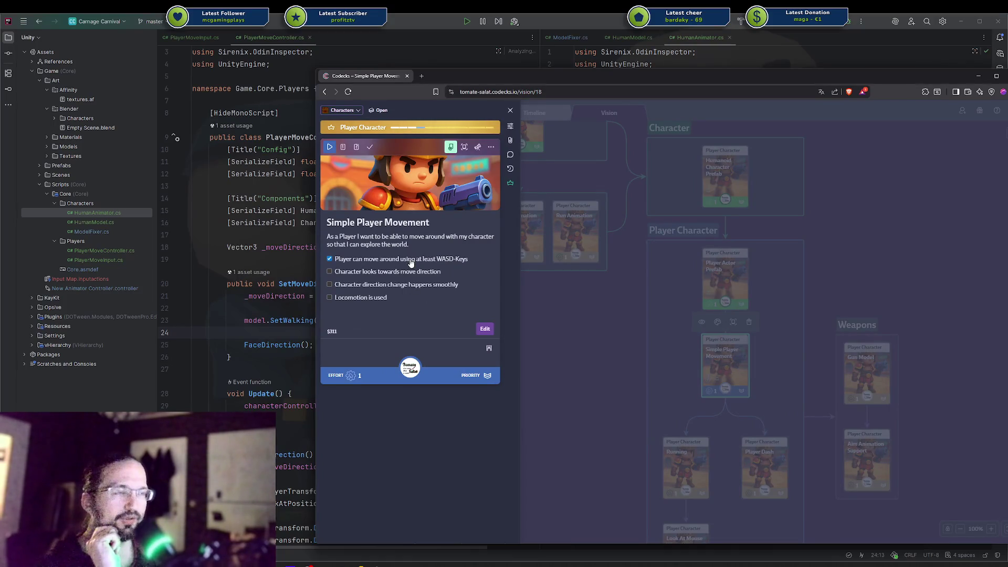
{"action": "left_click", "coordinate": [384, 273]}
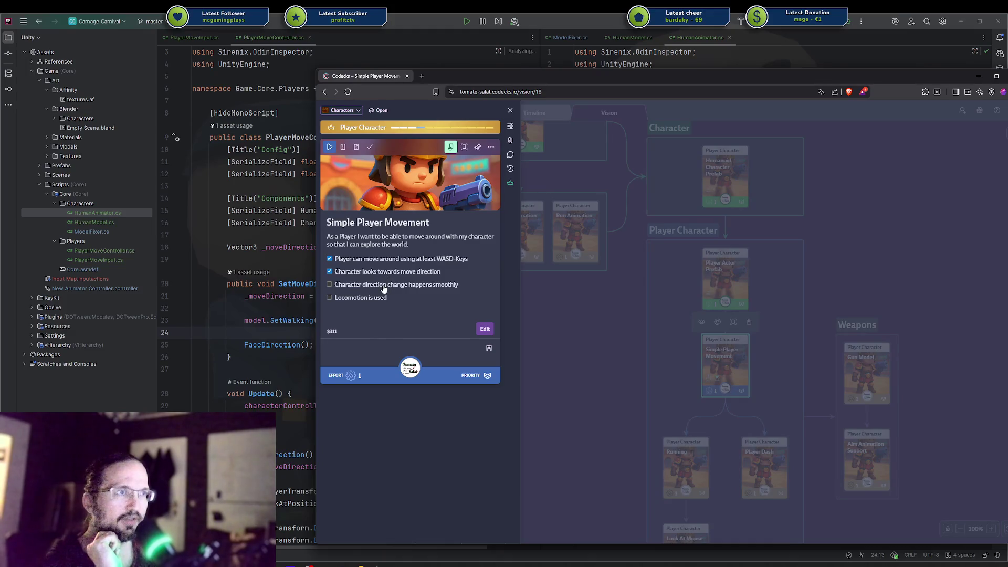
{"action": "left_click", "coordinate": [383, 289]}
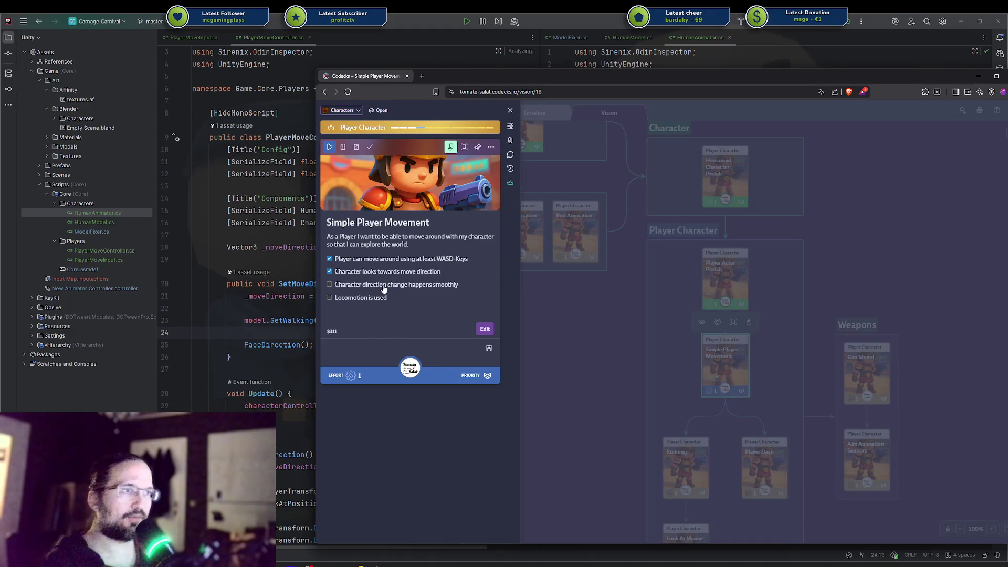
Step: Delete the 'Locomotion is used' line from the description, save it, and copy the card id
{"action": "left_click", "coordinate": [376, 311]}
{"action": "key", "text": "shift+Home"}
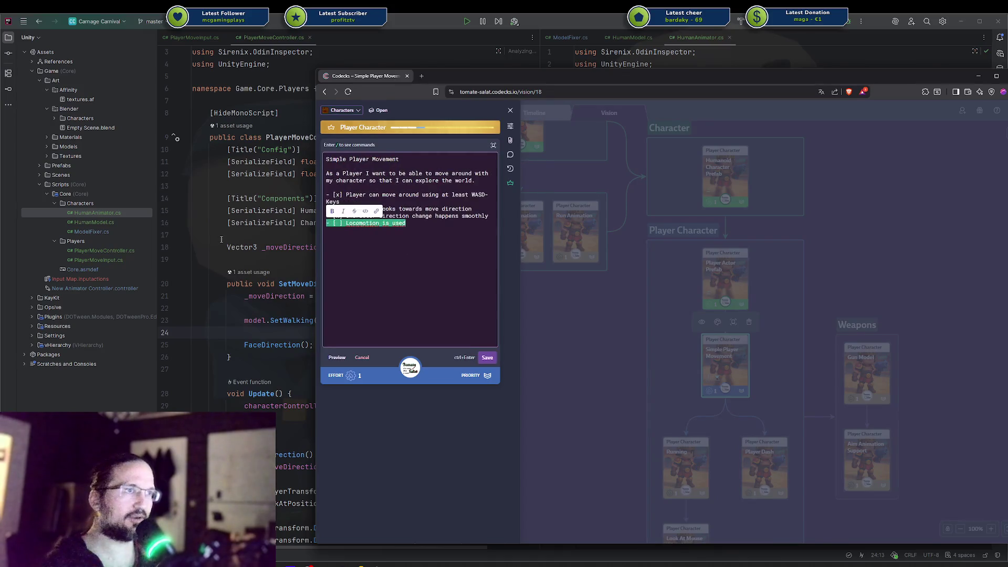
{"action": "key", "text": "BackSpace"}
{"action": "key", "text": "BackSpace"}
{"action": "key", "text": "ctrl+Return"}
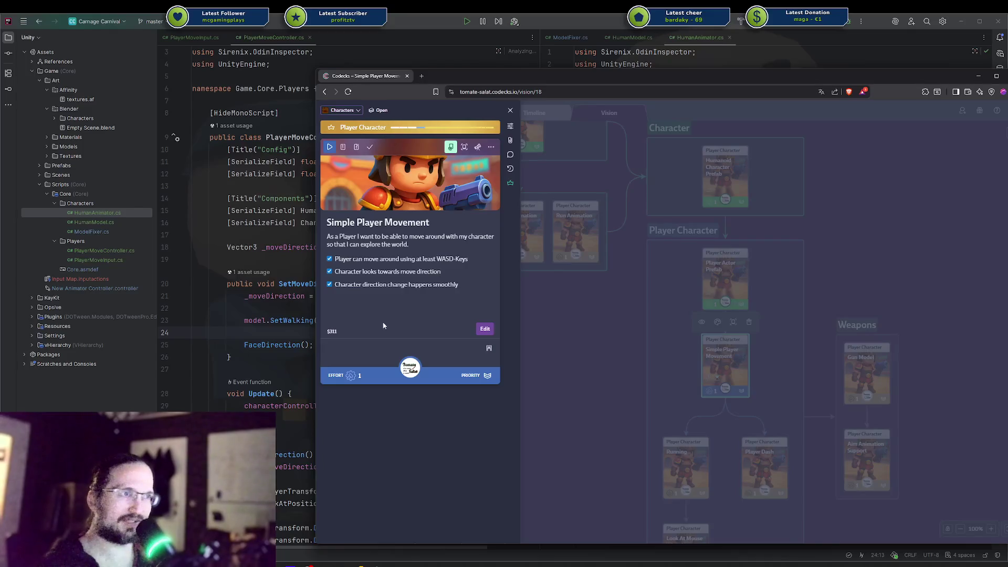
{"action": "left_click", "coordinate": [332, 331]}
{"action": "key", "text": "alt+Tab"}
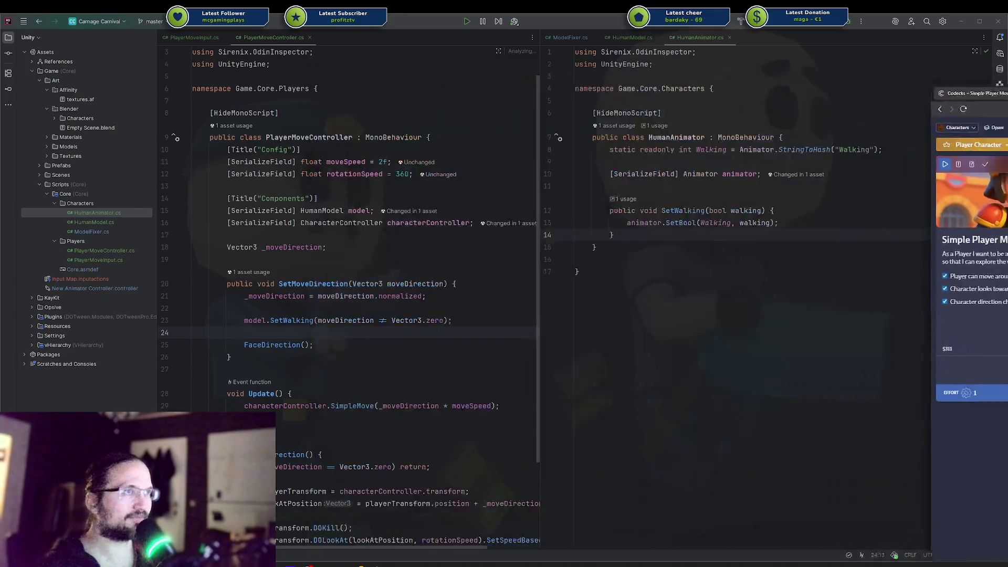
Step: Stage the unversioned files in Rider's commit view and type the message '$311 added player'
{"action": "left_click", "coordinate": [319, 256]}
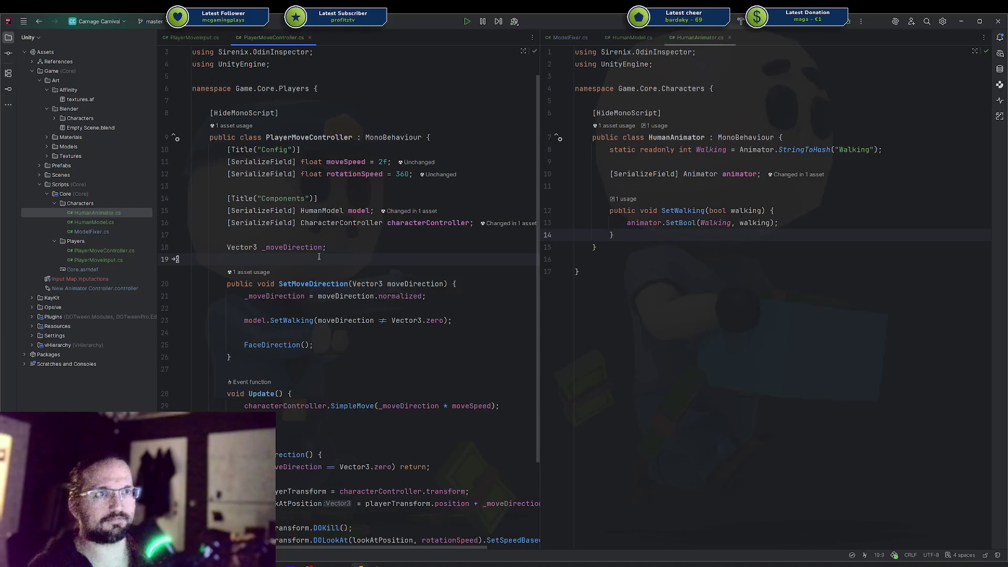
{"action": "key", "text": "ctrl+k"}
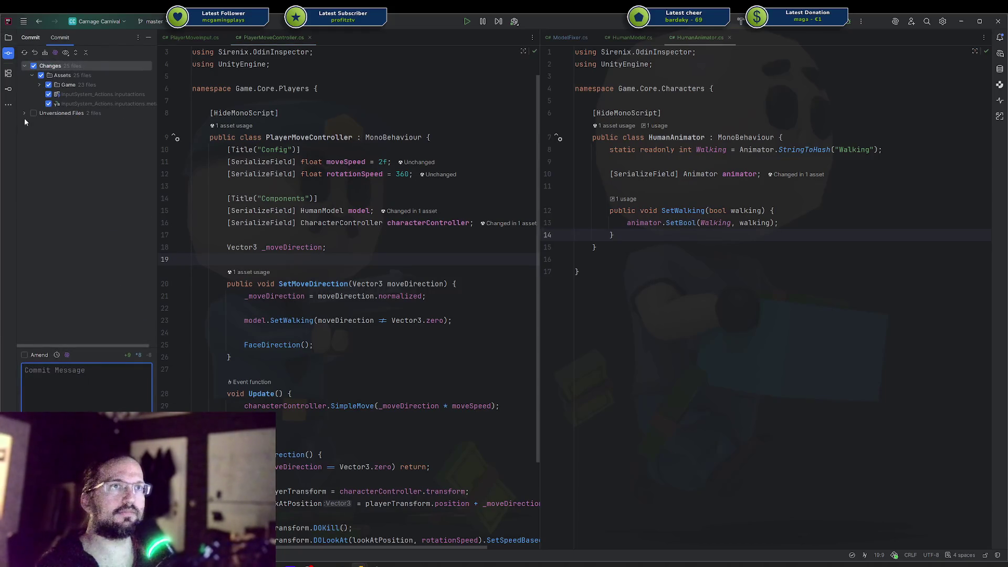
{"action": "left_click", "coordinate": [33, 113]}
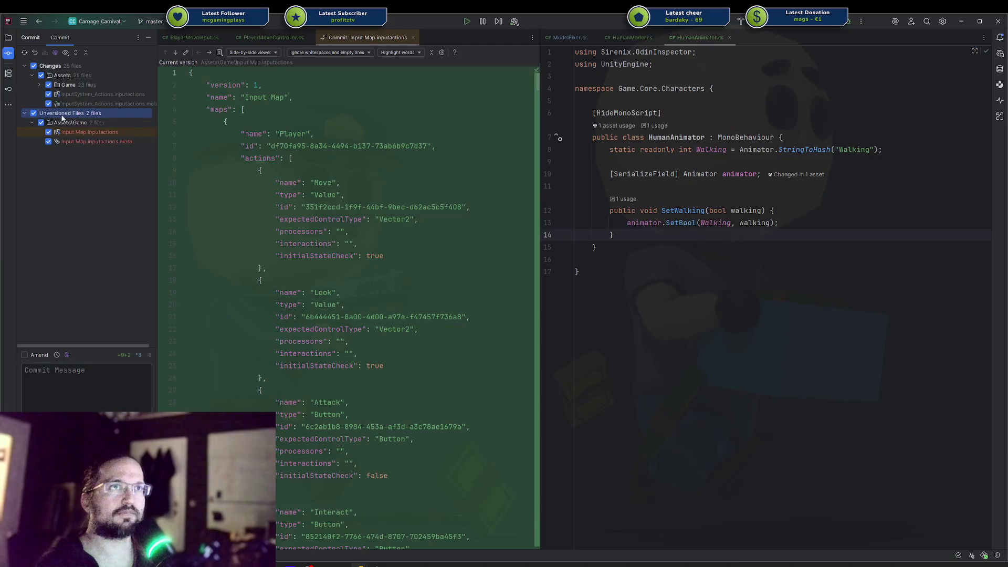
{"action": "left_click_drag", "start_coordinate": [63, 113], "coordinate": [42, 67]}
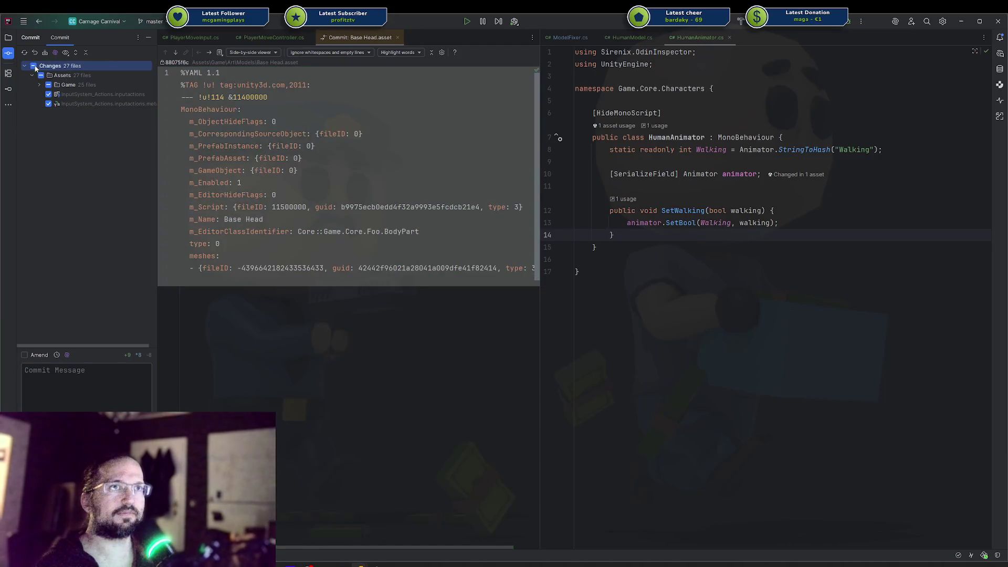
{"action": "left_click", "coordinate": [84, 384]}
{"action": "type", "text": "$311 added player"}
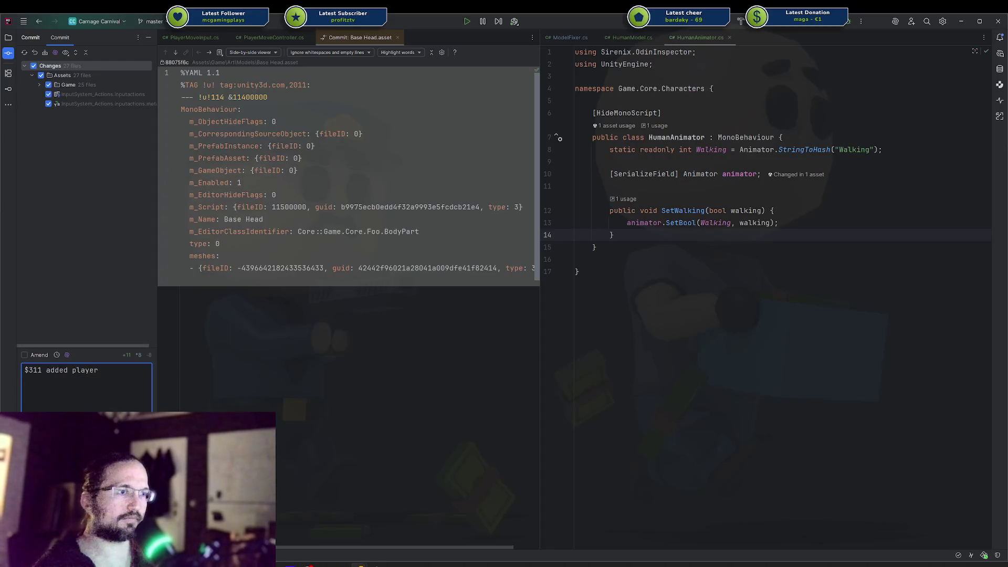
{"action": "key", "text": "alt+Tab"}
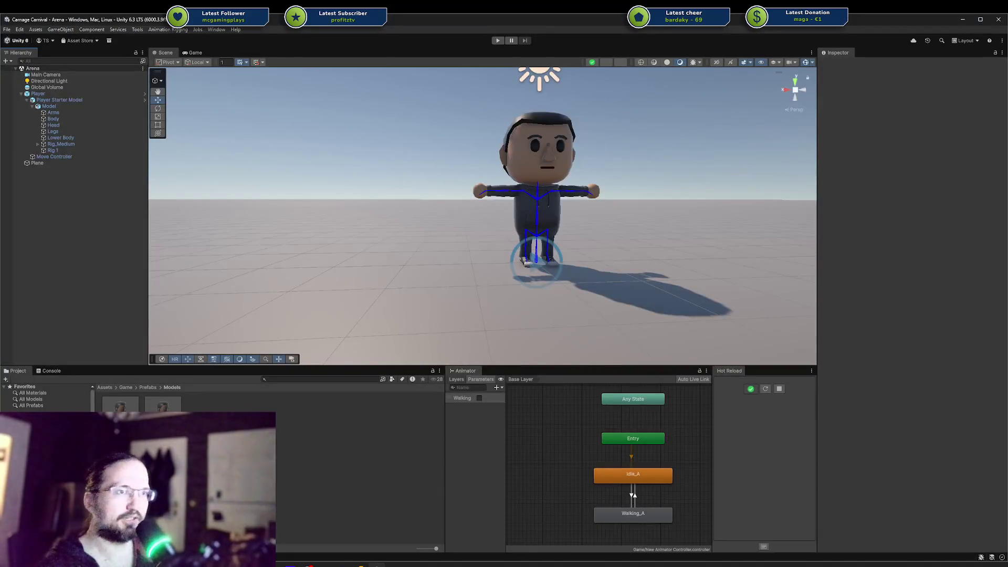
Step: Rename New Animator Controller to 'Human AnimController' and drag it into the Characters models folder
{"action": "left_click", "coordinate": [333, 417]}
{"action": "type", "text": "Human AnimControll"}
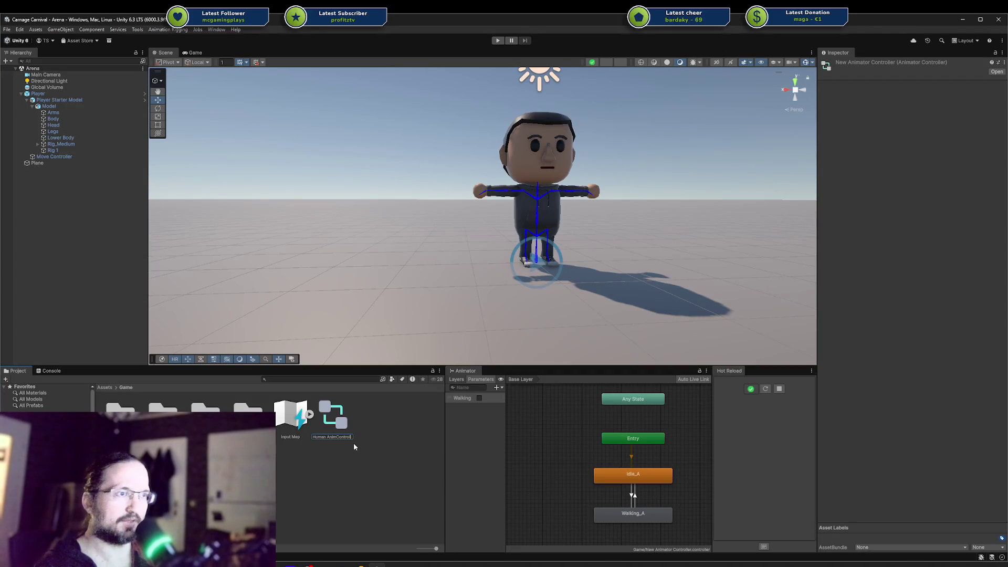
{"action": "type", "text": "er"}
{"action": "key", "text": "Return"}
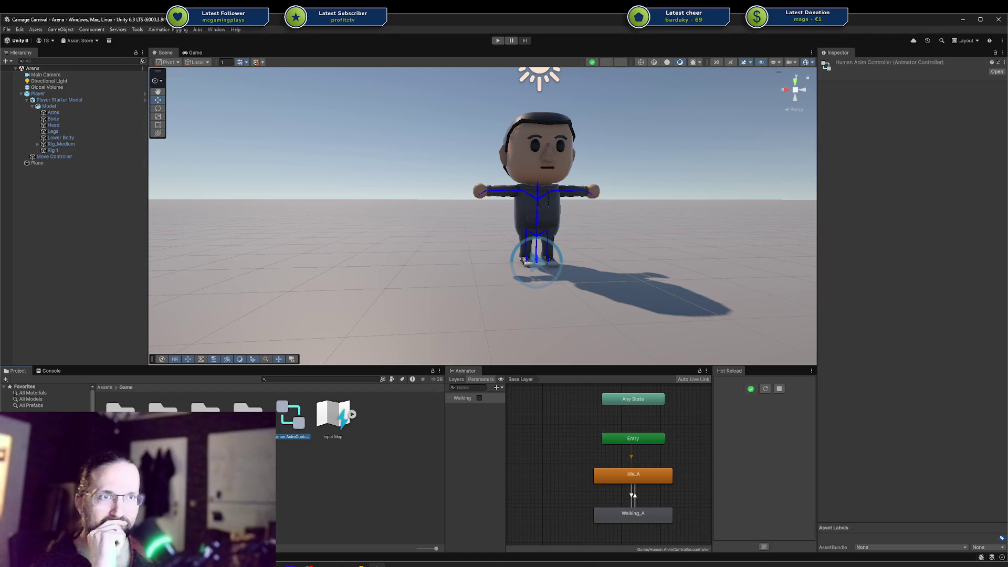
{"action": "left_click_drag", "start_coordinate": [290, 415], "coordinate": [63, 462]}
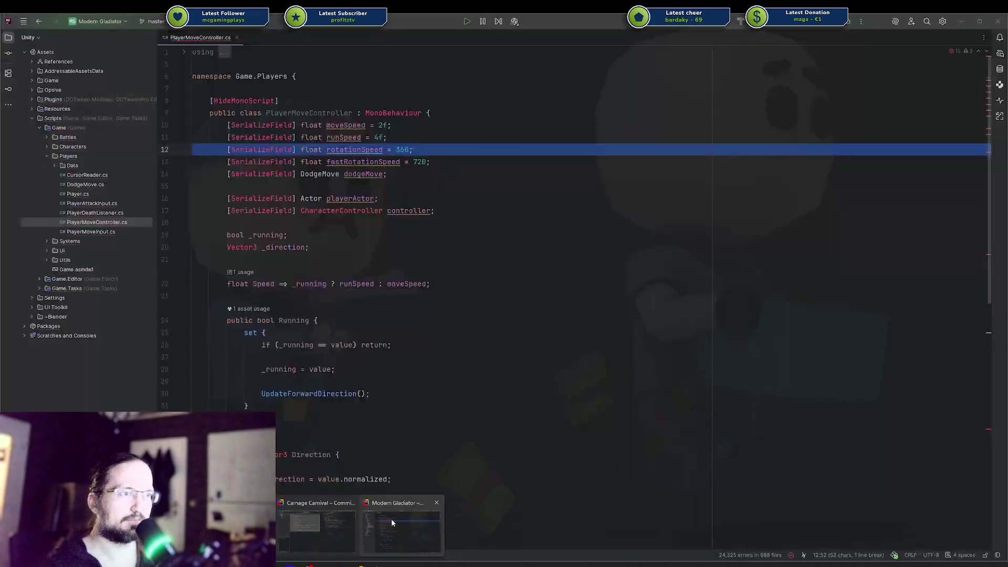
Step: Bring up the Carnage Carnival project in Rider and move the unversioned animator files into Changes
{"action": "left_click", "coordinate": [391, 518]}
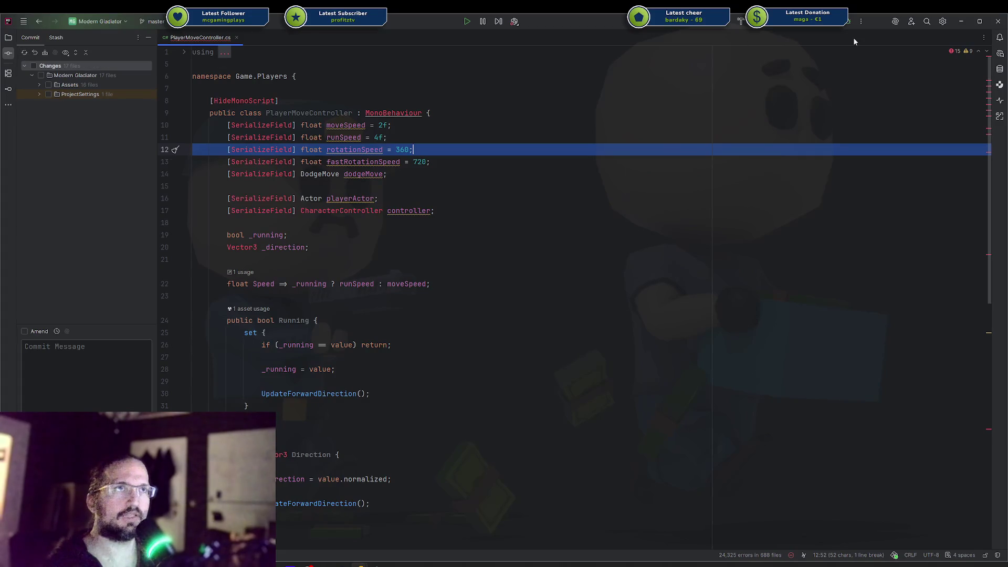
{"action": "left_click", "coordinate": [962, 23]}
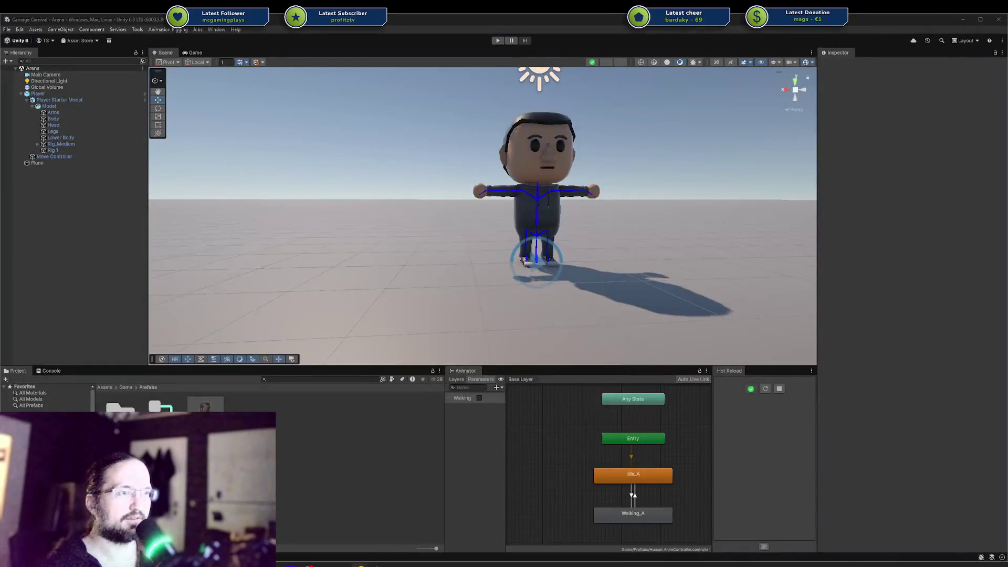
{"action": "mouse_move", "coordinate": [315, 563]}
{"action": "left_click", "coordinate": [326, 543]}
{"action": "double_click", "coordinate": [49, 114]}
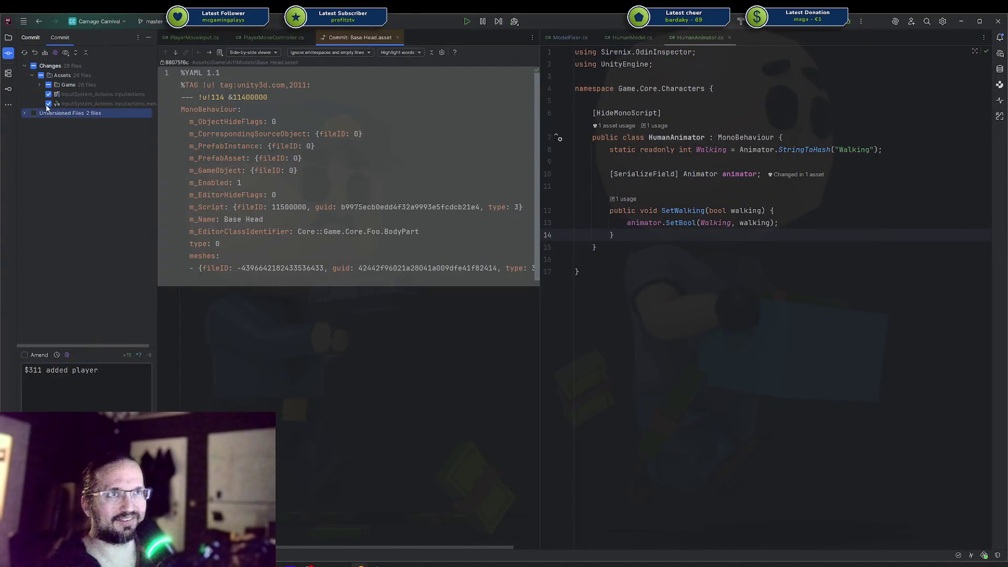
{"action": "left_click_drag", "start_coordinate": [49, 114], "coordinate": [50, 66]}
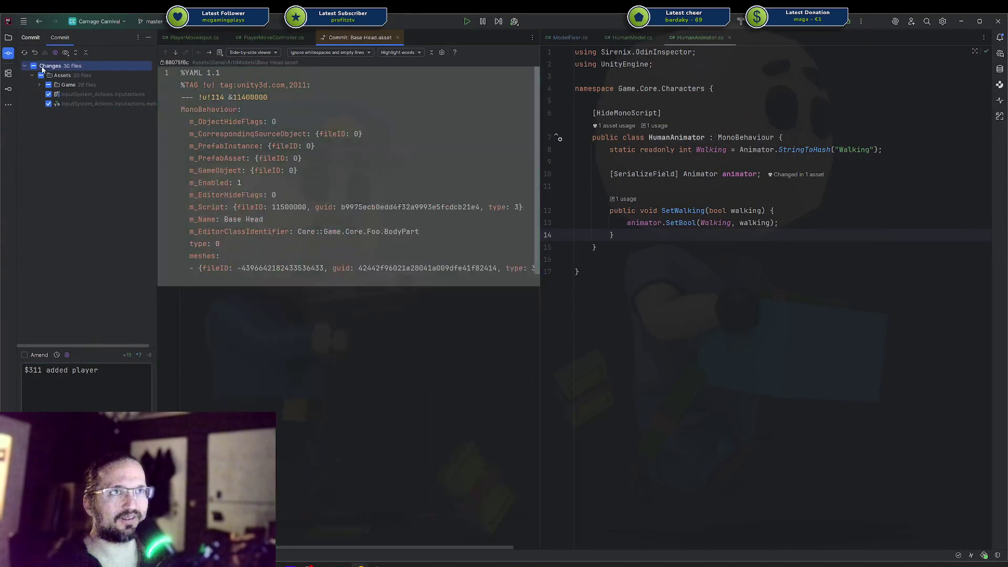
Step: Edit the commit message to '$311 added WASD player movement'
{"action": "left_click", "coordinate": [118, 412]}
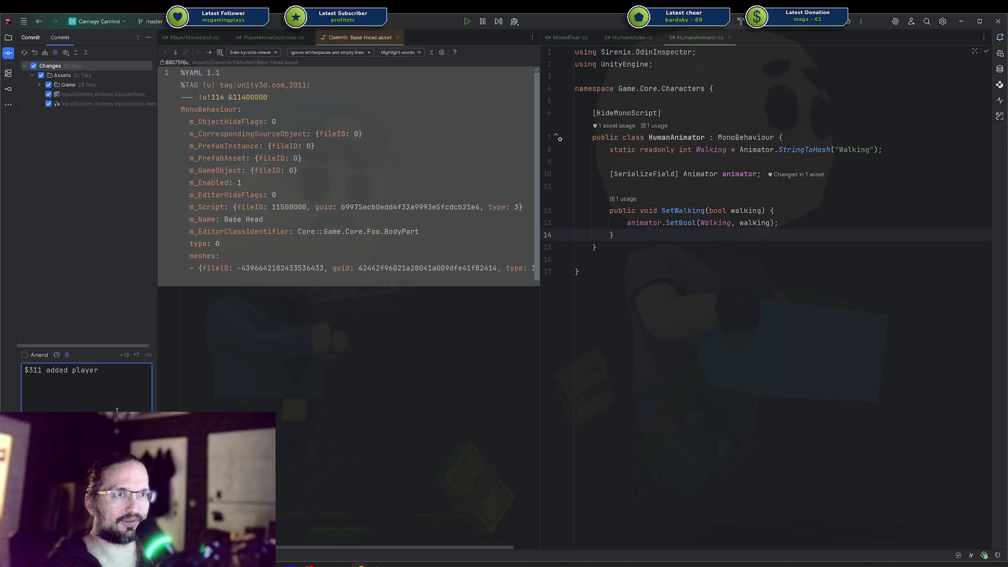
{"action": "type", "text": " movement"}
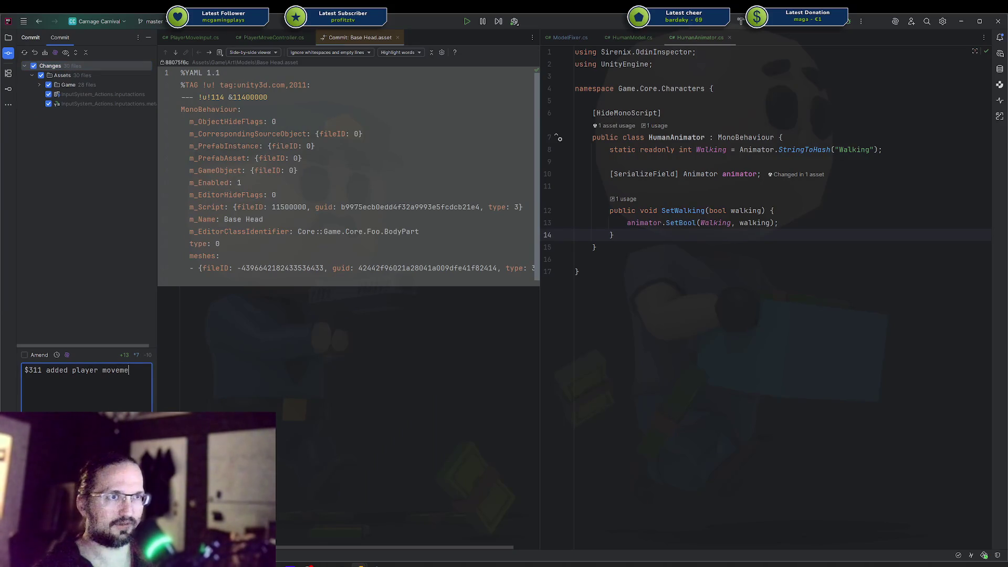
{"action": "key", "text": "ctrl+Left"}
{"action": "key", "text": "Return"}
{"action": "key", "text": "BackSpace"}
{"action": "type", "text": "WASD"}
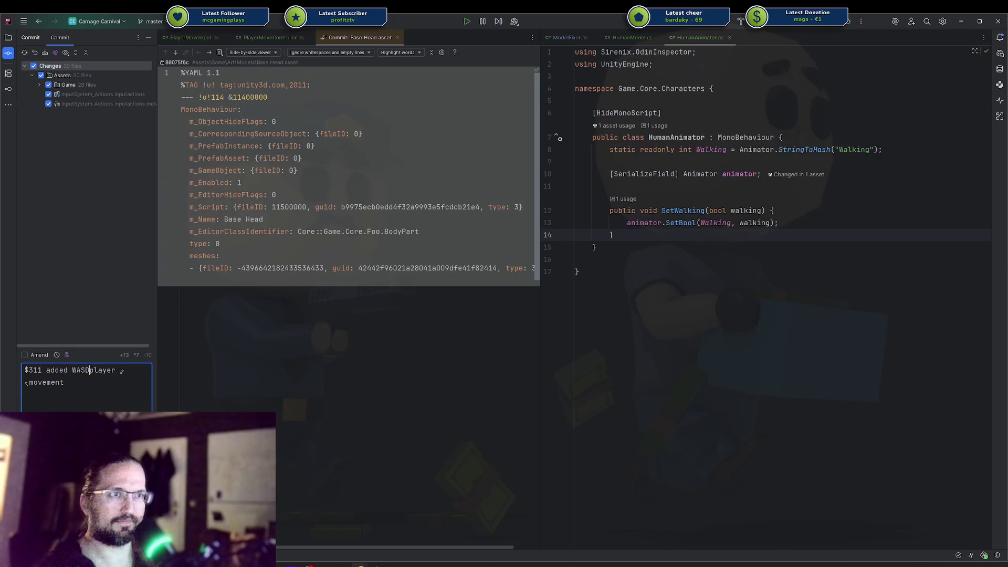
Step: Check Unity's project save options, then return to Rider's commit view
{"action": "key", "text": "ctrl+Return"}
{"action": "key", "text": "Return"}
{"action": "key", "text": "alt+Tab"}
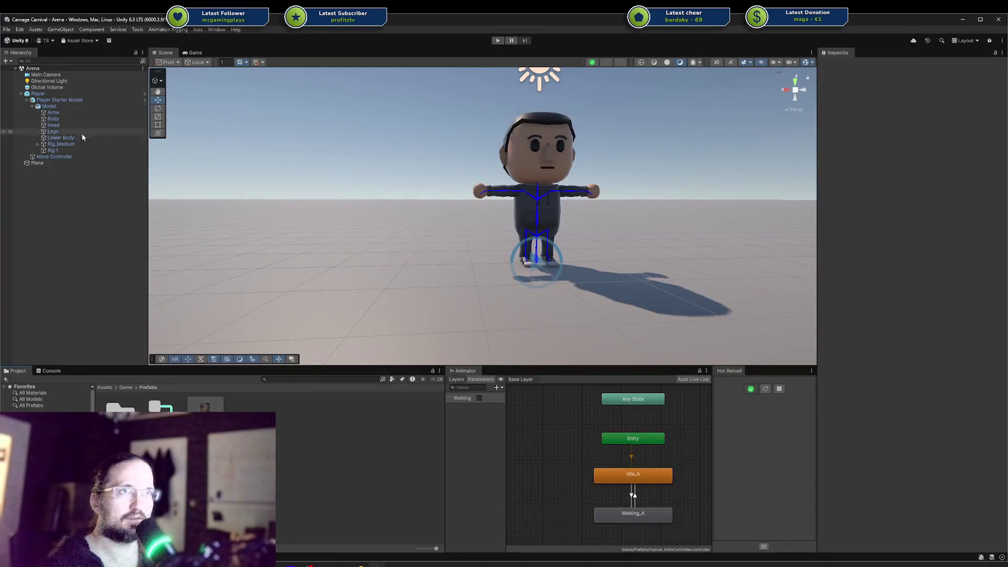
{"action": "left_click", "coordinate": [7, 30]}
{"action": "key", "text": "Escape"}
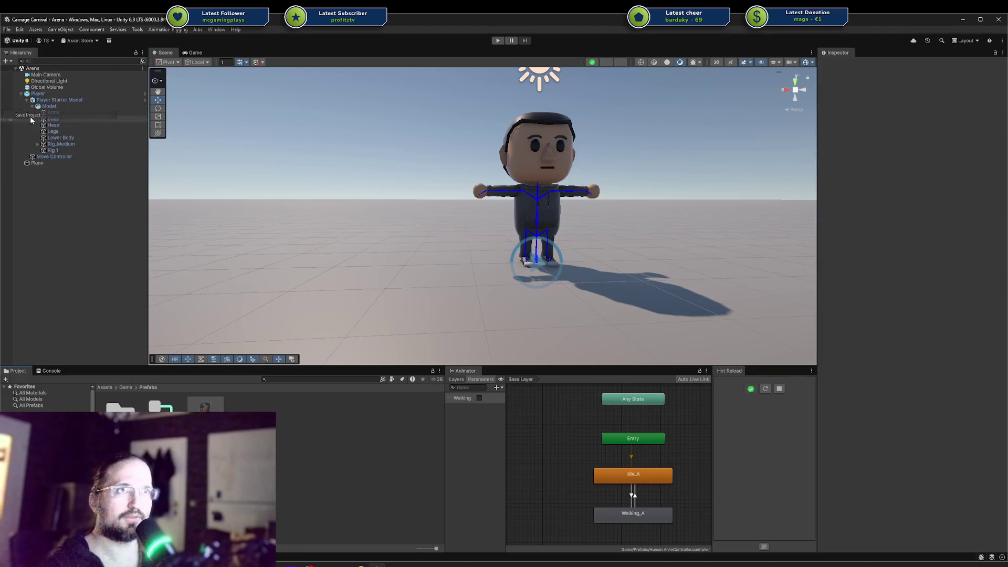
{"action": "key", "text": "alt+Tab"}
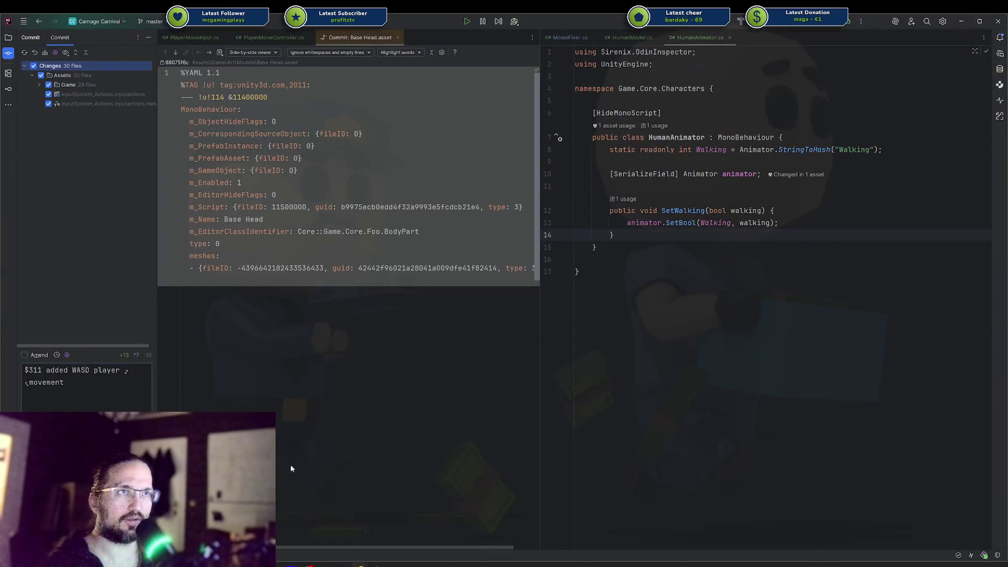
Step: Commit and push the 30 changes despite failed checks, then mark the Codecks card done
{"action": "left_click", "coordinate": [500, 300]}
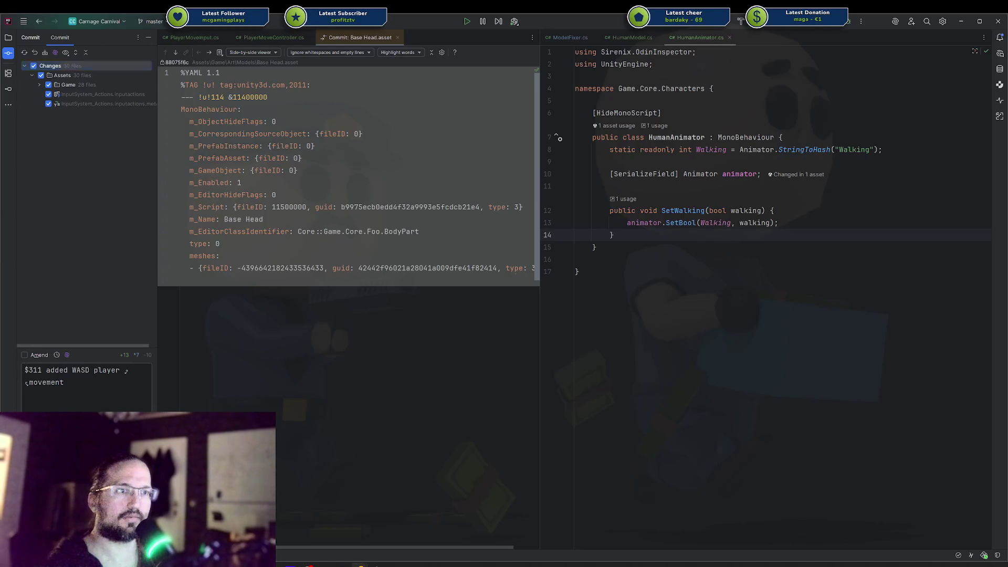
{"action": "key", "text": "ctrl+alt+k"}
{"action": "left_click", "coordinate": [509, 303]}
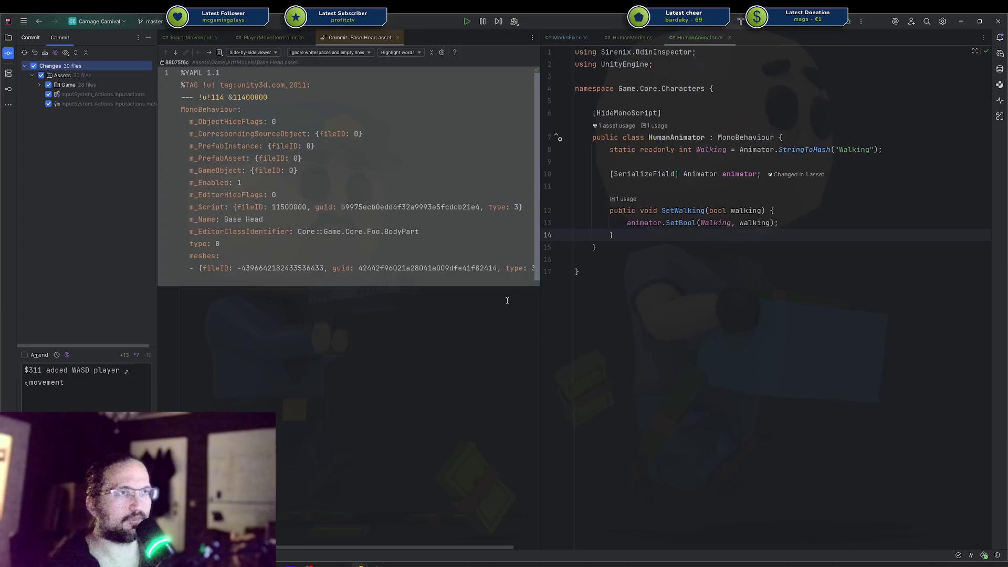
{"action": "left_click", "coordinate": [970, 395]}
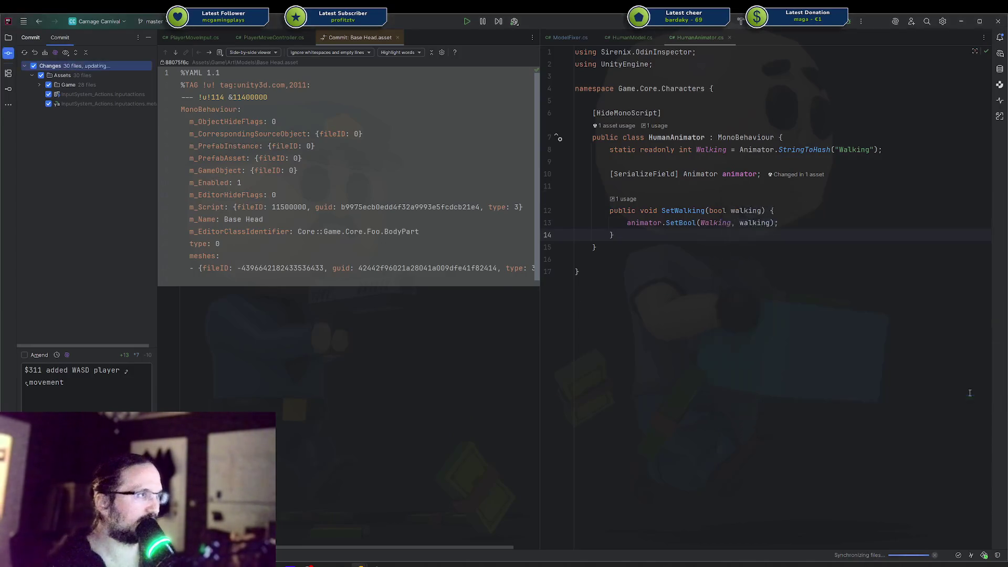
{"action": "key", "text": "alt+Tab"}
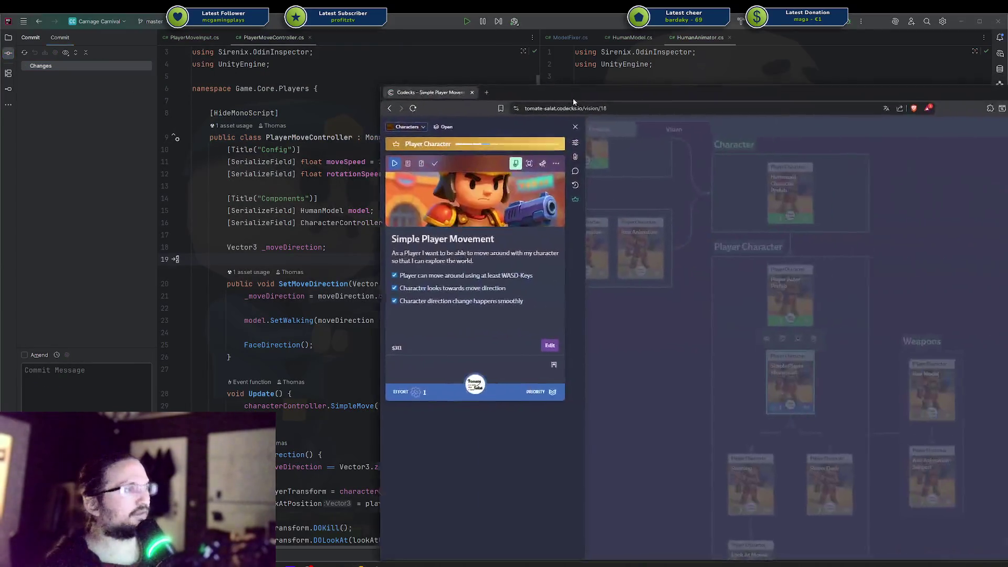
{"action": "left_click", "coordinate": [342, 132]}
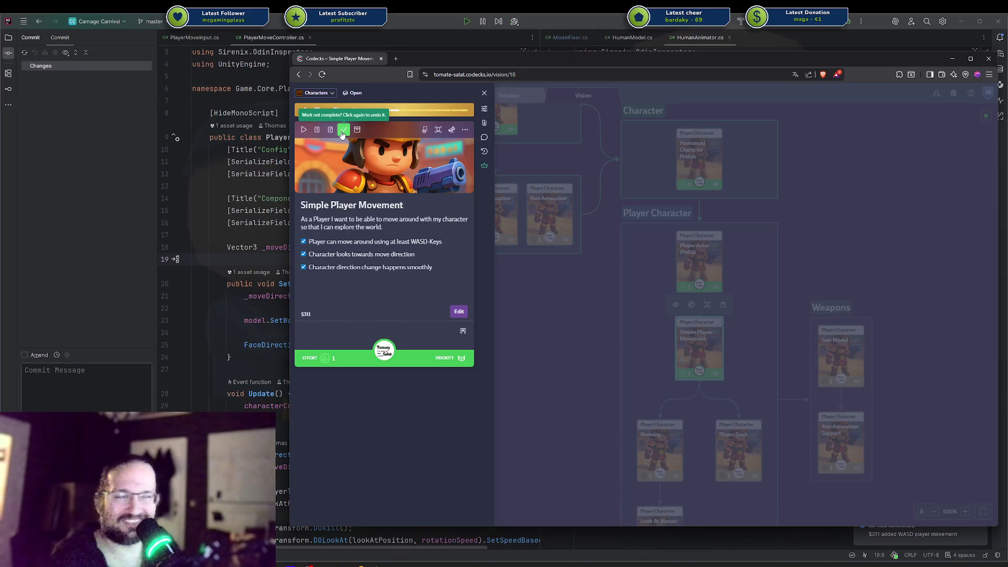
Step: Close the card, browse its colour choices without changing them, and scroll down the Vision board
{"action": "key", "text": "Escape"}
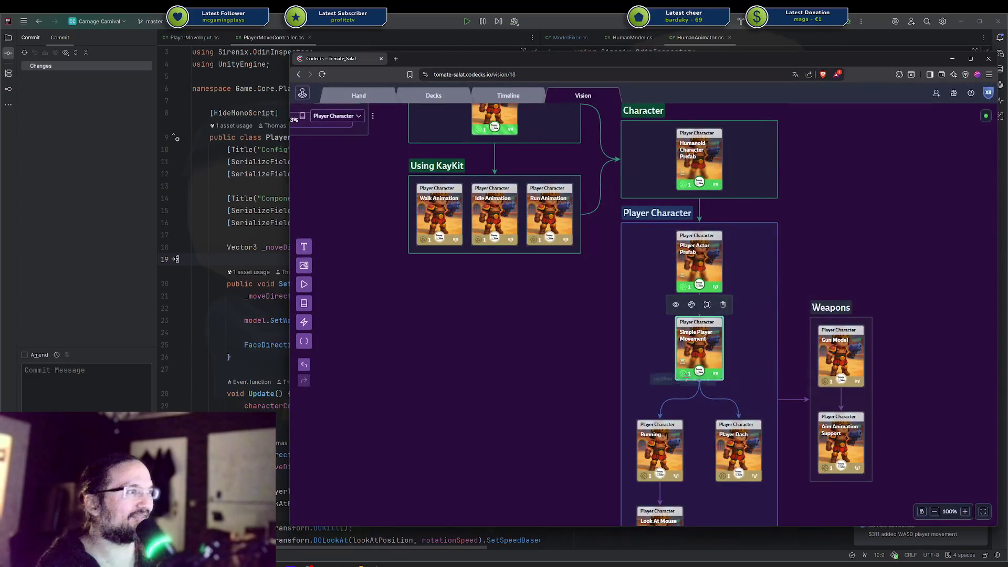
{"action": "left_click", "coordinate": [679, 404]}
{"action": "left_click", "coordinate": [673, 368]}
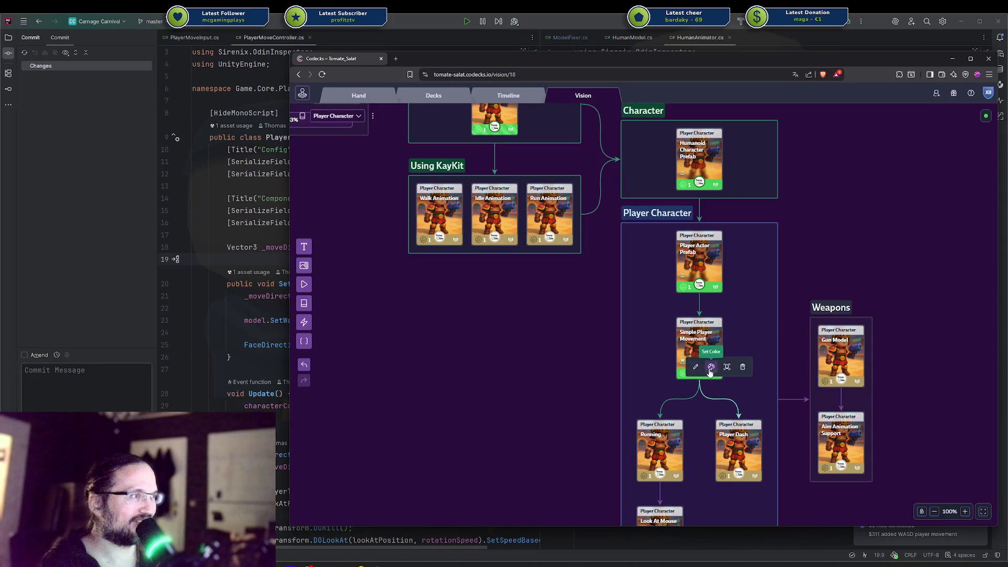
{"action": "left_click", "coordinate": [711, 366]}
{"action": "left_click", "coordinate": [678, 346]}
{"action": "scroll", "coordinate": [525, 383], "scroll_direction": "down", "scroll_amount": 2}
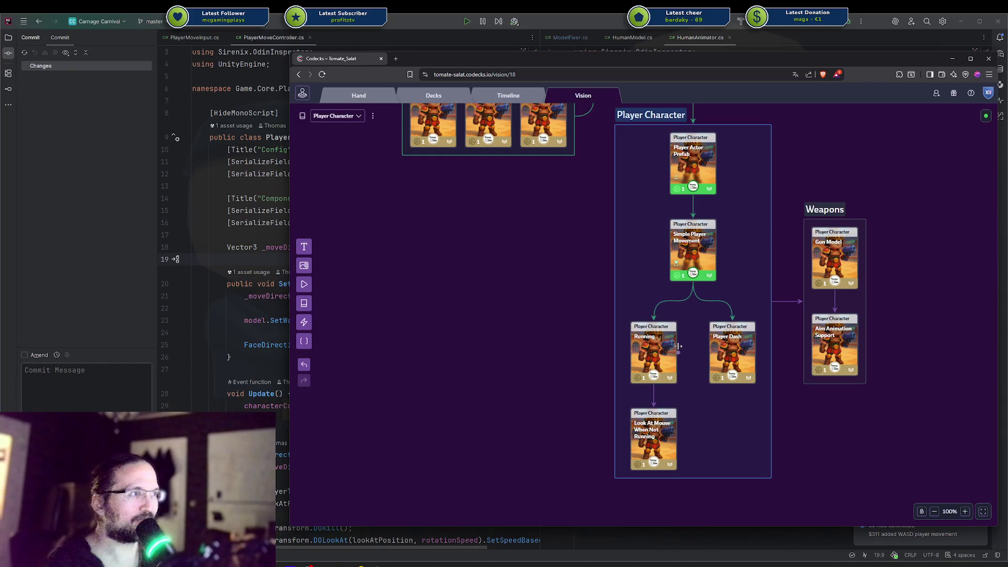
Step: Open the Running card's details, start work on it, and close the panel
{"action": "left_click", "coordinate": [651, 350]}
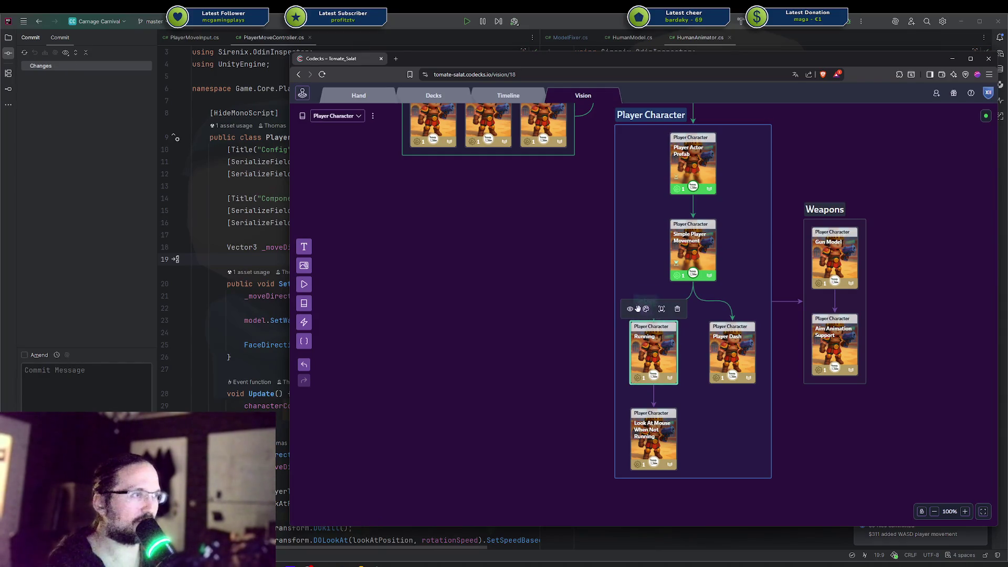
{"action": "double_click", "coordinate": [650, 342]}
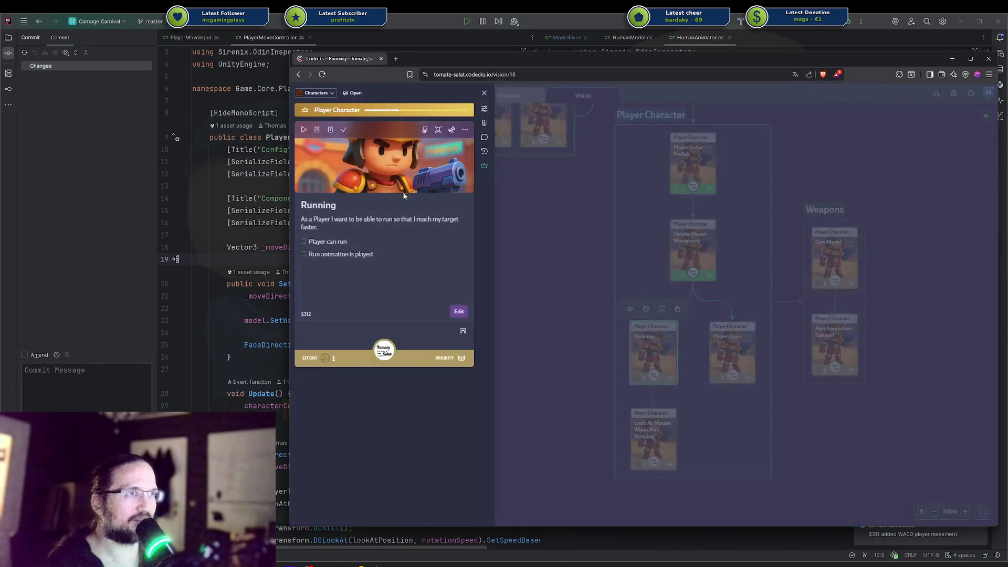
{"action": "left_click", "coordinate": [303, 129]}
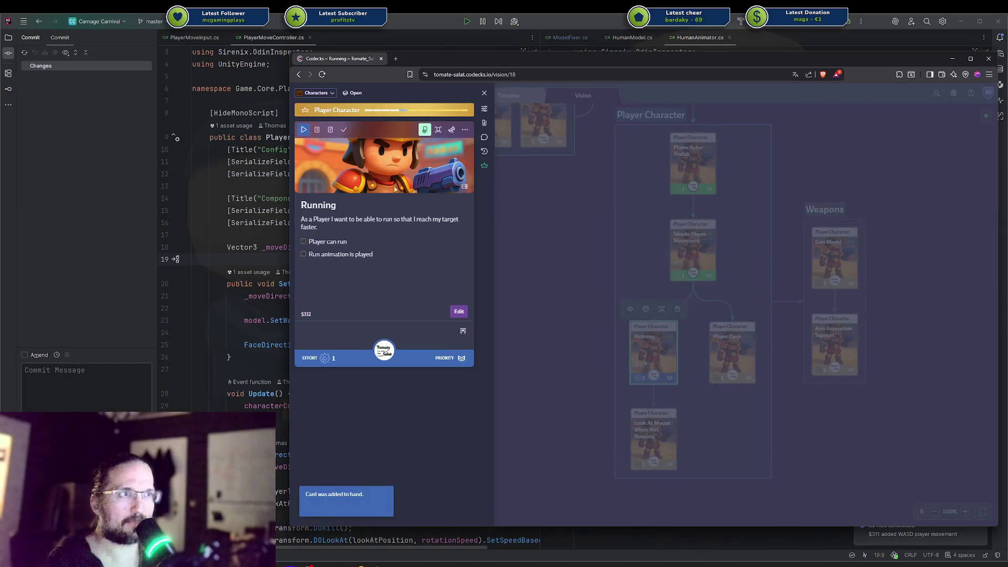
{"action": "left_click", "coordinate": [656, 397]}
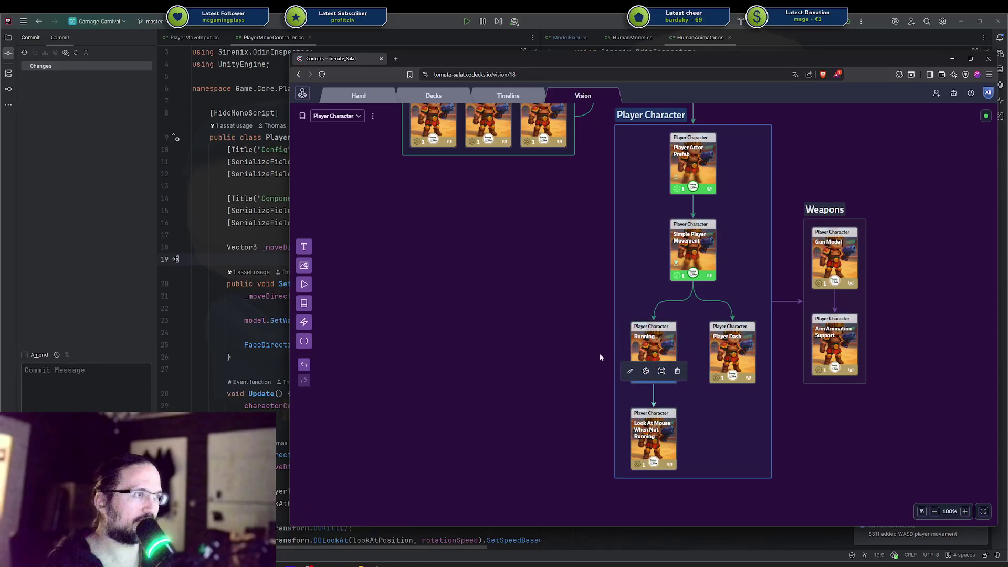
Step: Colour the link from Running to Look At Mouse blue
{"action": "double_click", "coordinate": [651, 393]}
{"action": "left_click", "coordinate": [653, 395]}
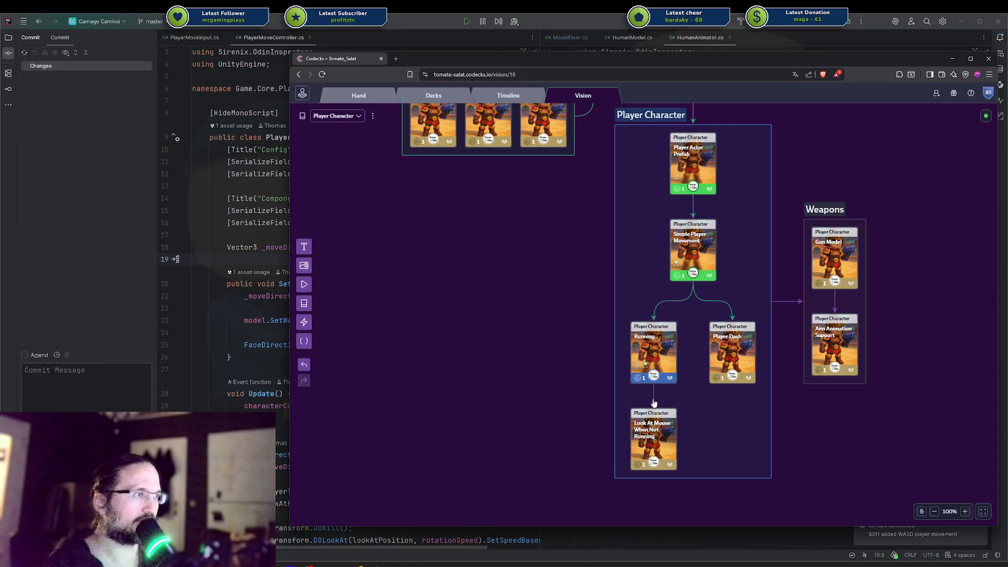
{"action": "left_click", "coordinate": [645, 370]}
{"action": "left_click", "coordinate": [628, 352]}
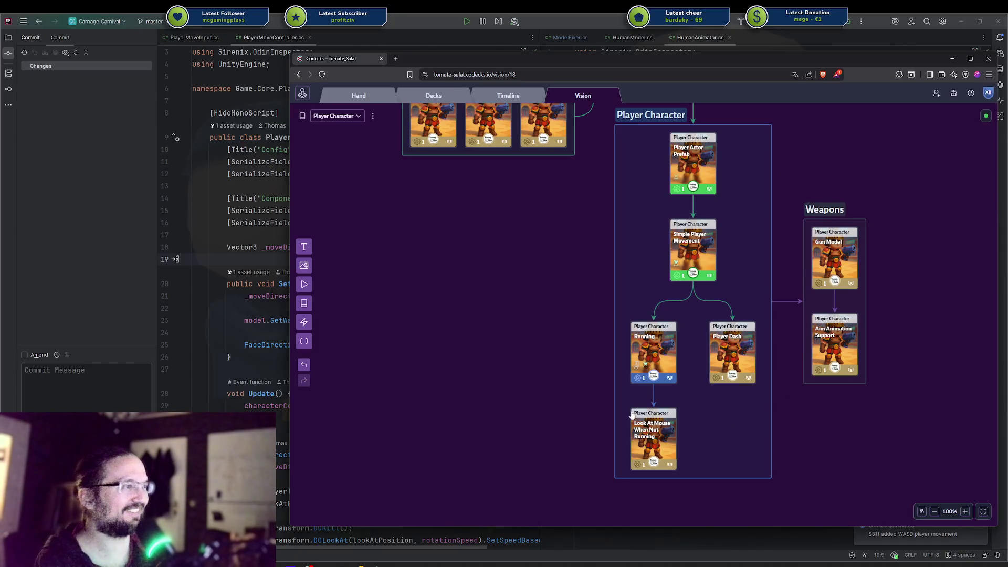
Step: Switch back to the Rider code editor
{"action": "left_click", "coordinate": [268, 330]}
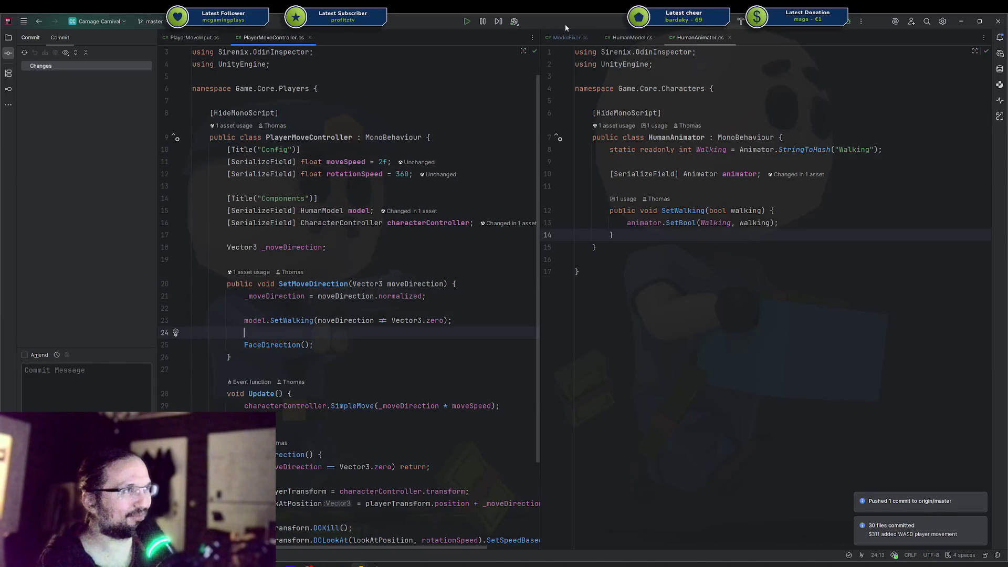
Step: Show ModelFixer.cs on the right and PlayerMoveInput.cs on the left, then go to Unity
{"action": "left_click", "coordinate": [555, 36]}
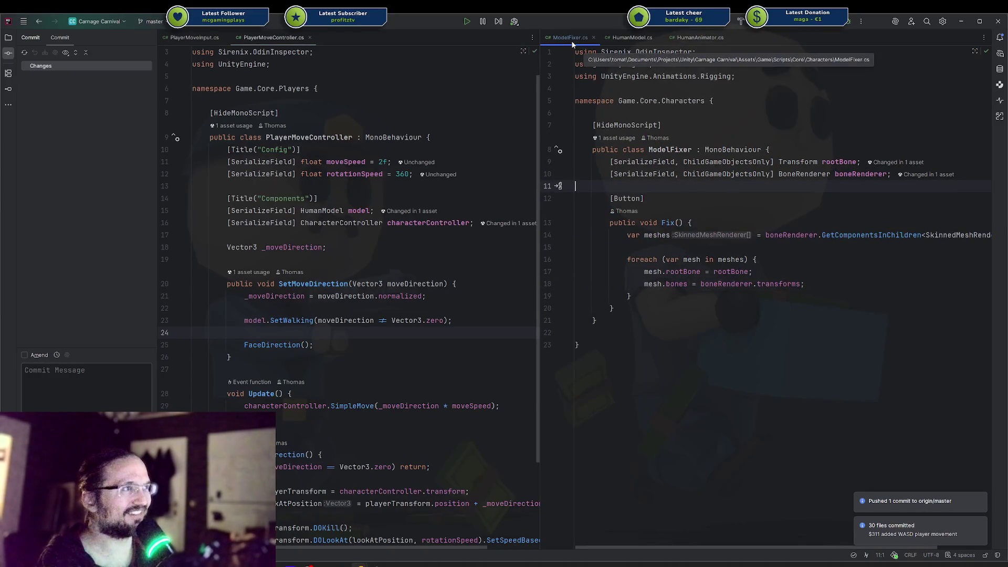
{"action": "left_click", "coordinate": [396, 116]}
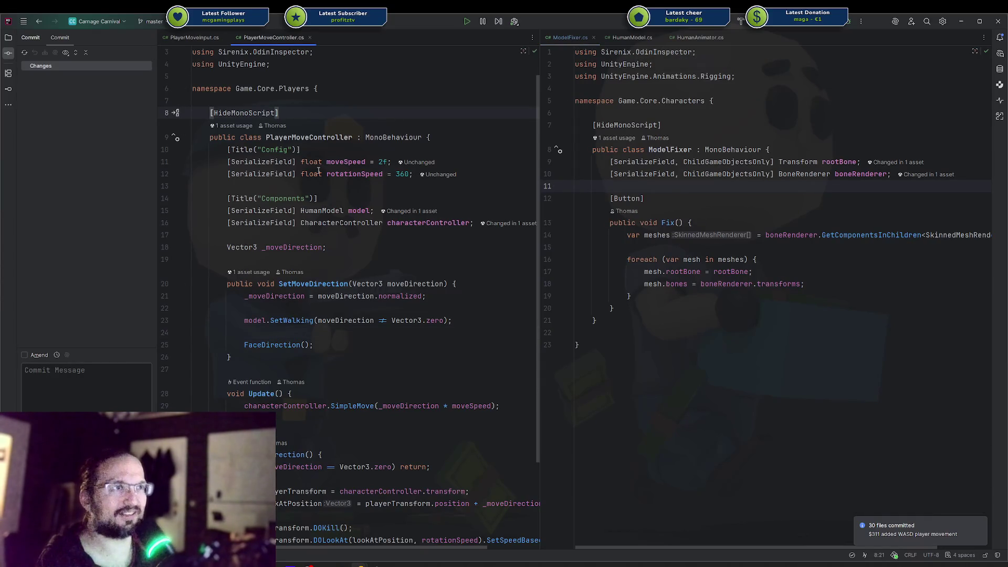
{"action": "mouse_move", "coordinate": [372, 565]}
{"action": "key", "text": "alt+Left"}
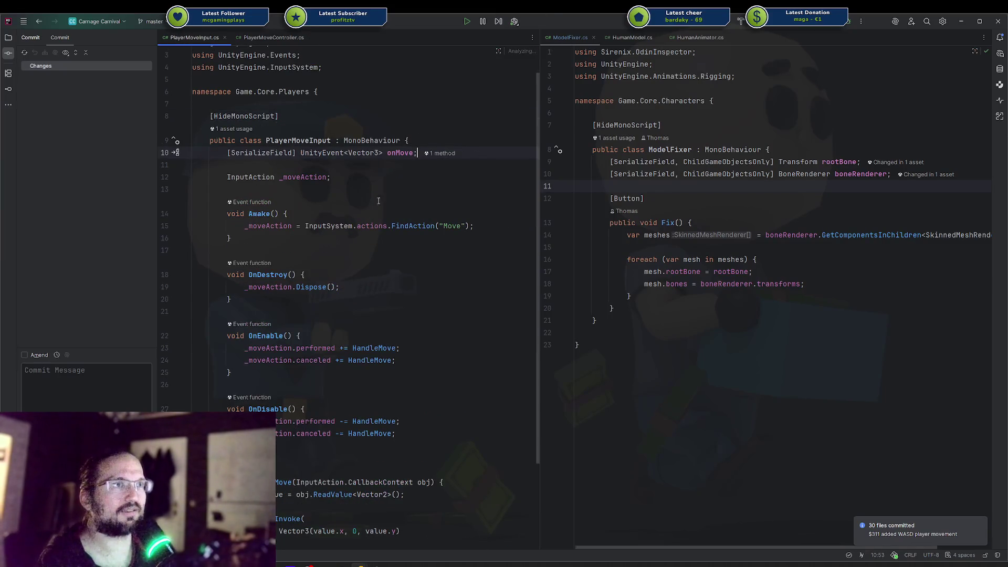
{"action": "key", "text": "alt+Tab"}
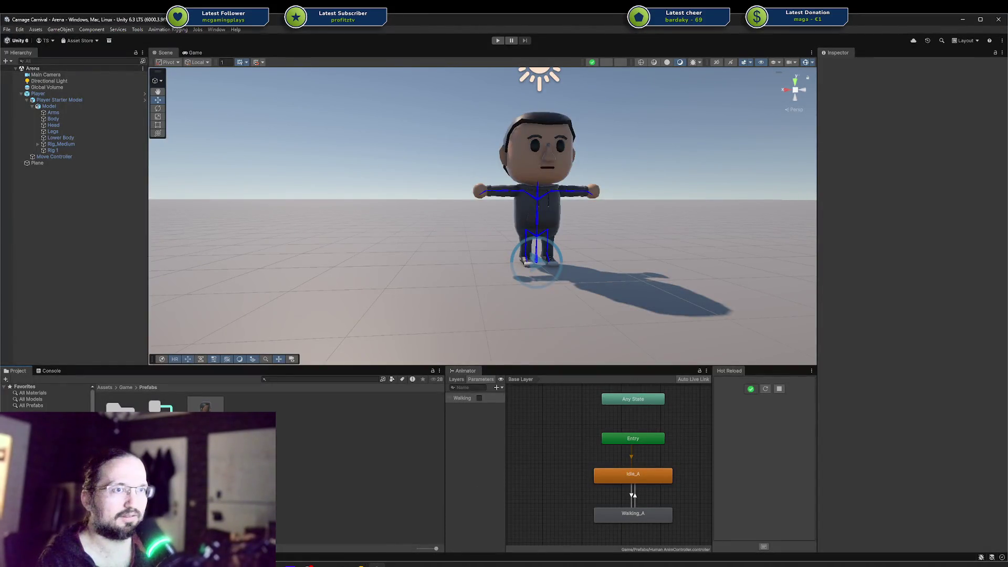
Step: Open Assets/Game/Input Map and confirm the Player Sprint action's type is Button
{"action": "left_click", "coordinate": [126, 387]}
{"action": "left_click", "coordinate": [309, 414]}
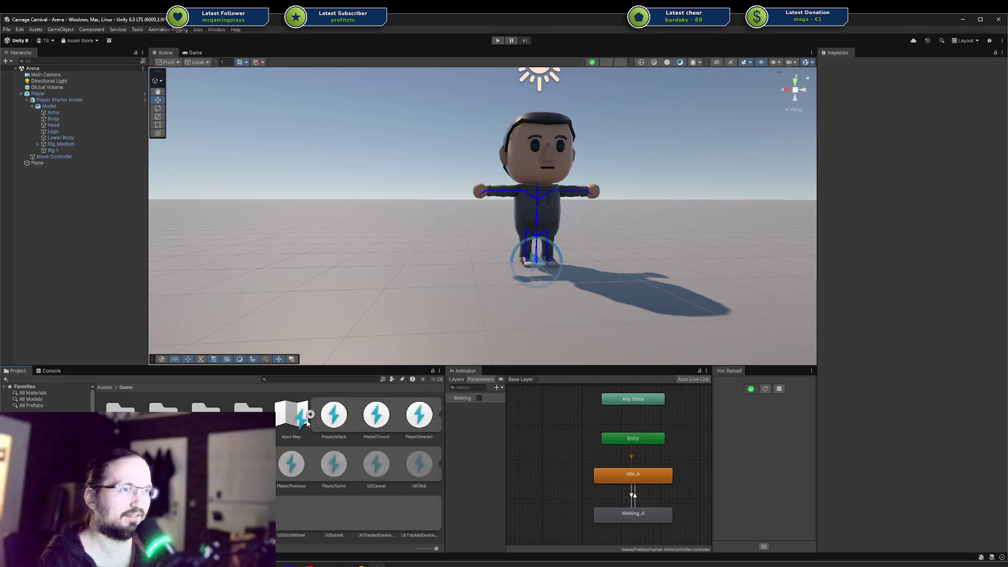
{"action": "left_click", "coordinate": [309, 414]}
{"action": "left_click", "coordinate": [283, 417]}
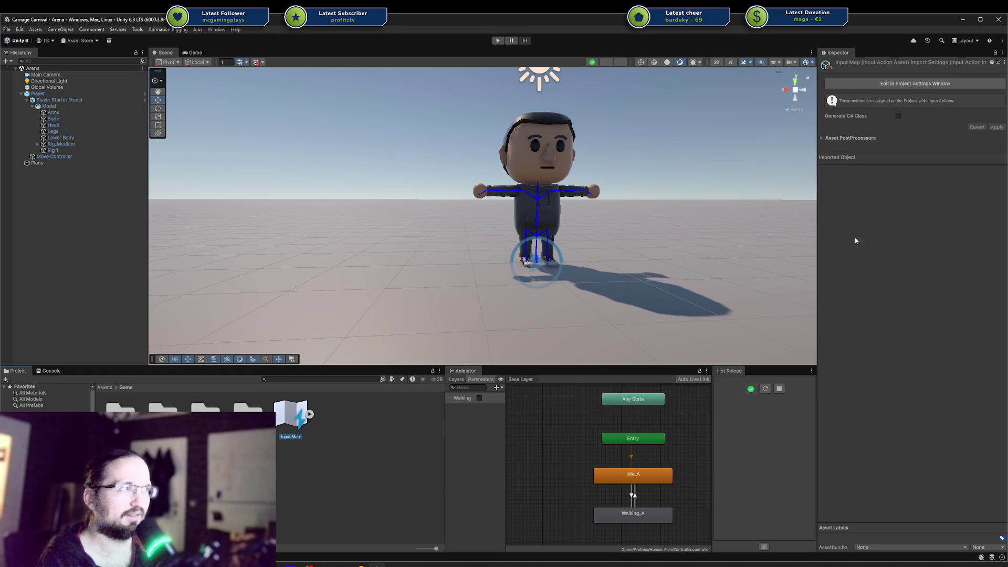
{"action": "double_click", "coordinate": [286, 422]}
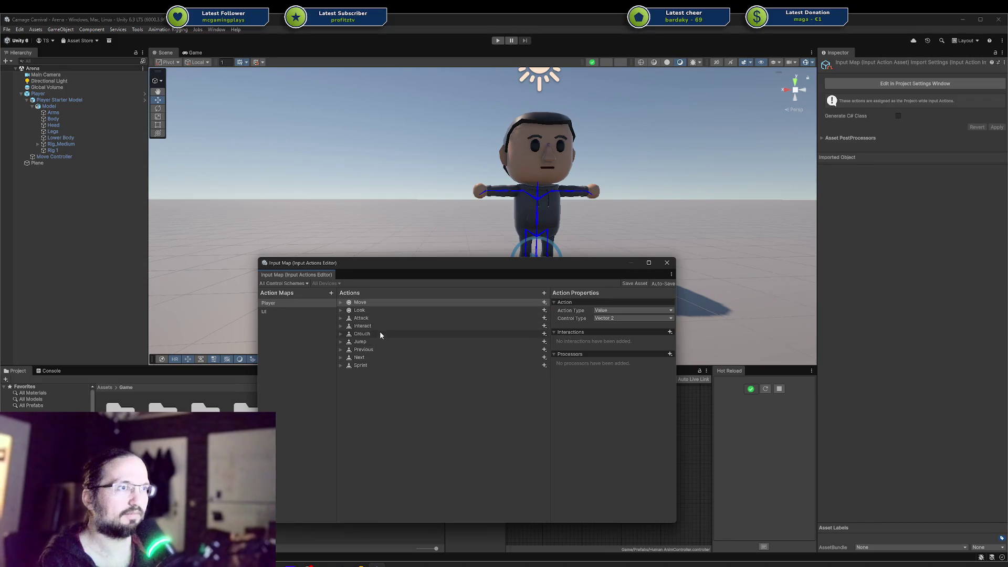
{"action": "left_click", "coordinate": [369, 365]}
{"action": "double_click", "coordinate": [368, 365]}
{"action": "key", "text": "Return"}
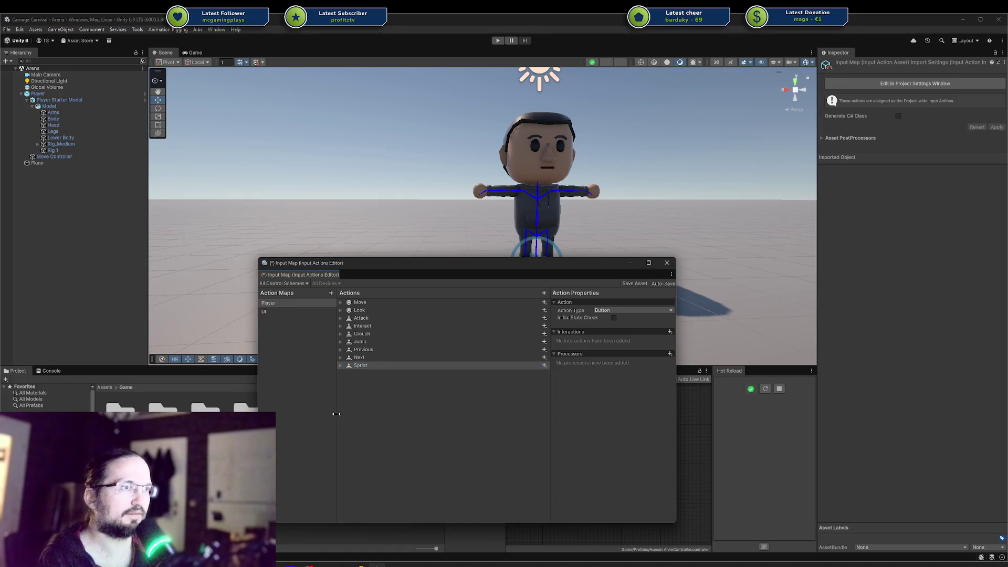
{"action": "left_click", "coordinate": [322, 531]}
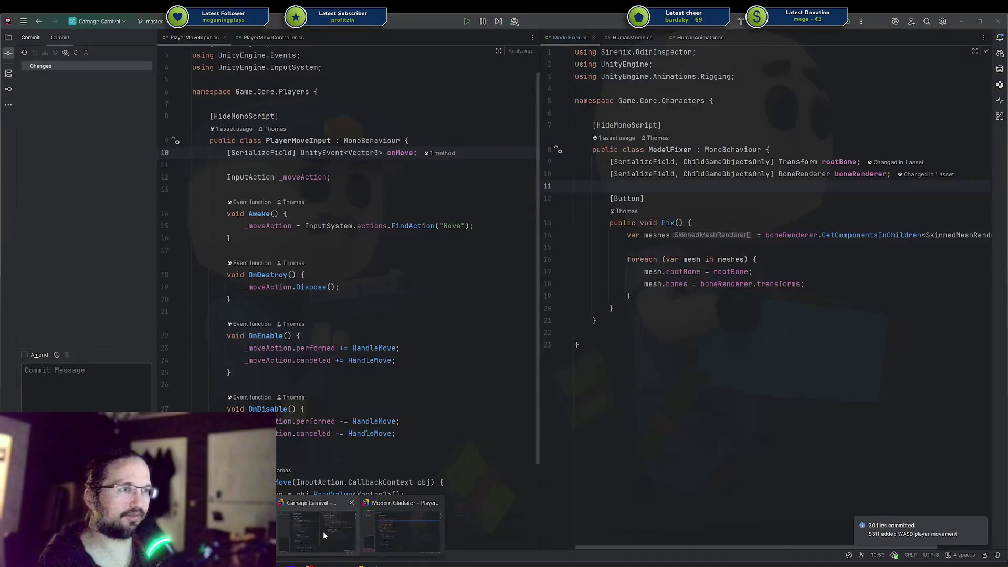
Step: Add a [SerializeField] UnityEvent<bool> onRun field below onMove in PlayerMoveInput.cs
{"action": "left_click", "coordinate": [267, 38]}
{"action": "left_click", "coordinate": [198, 39]}
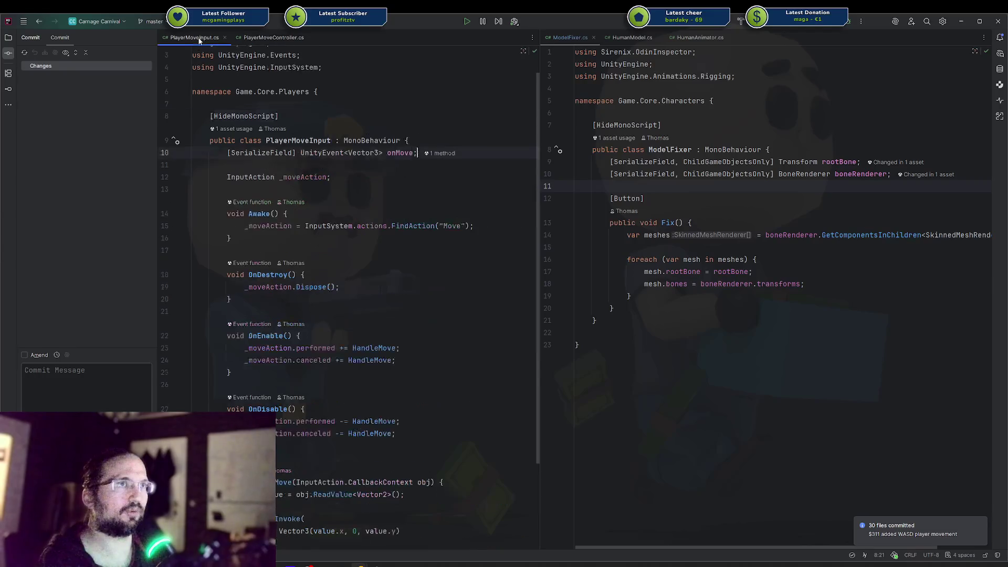
{"action": "left_click", "coordinate": [399, 177]}
{"action": "key", "text": "Up"}
{"action": "key", "text": "Up"}
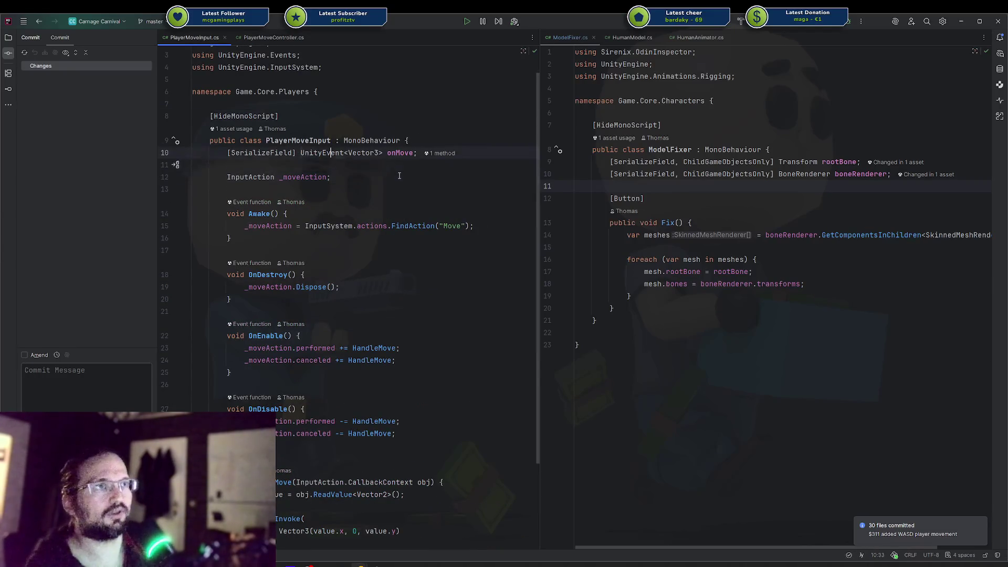
{"action": "key", "text": "End"}
{"action": "key", "text": "Return"}
{"action": "type", "text": "[SerializeField] U"}
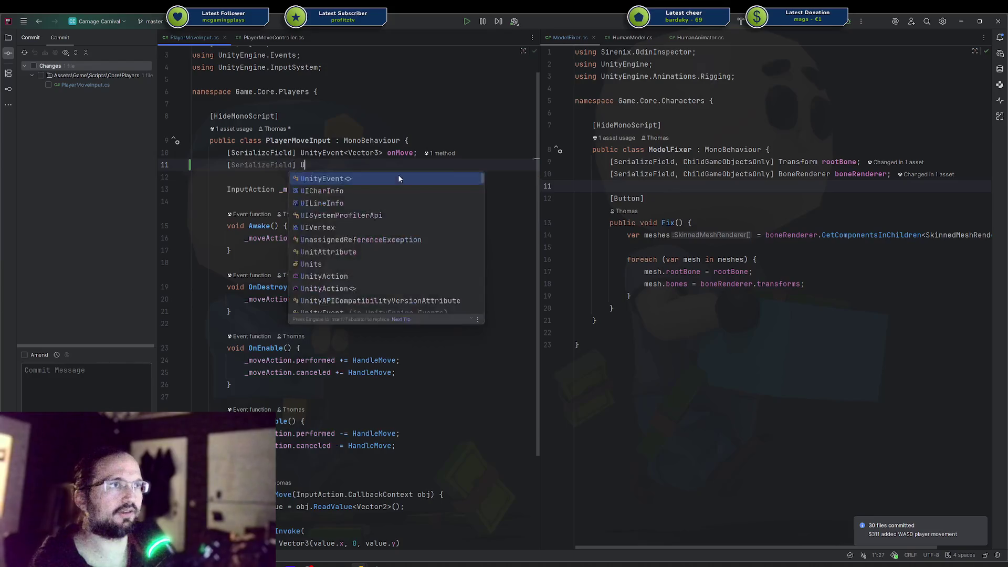
{"action": "key", "text": "Return"}
{"action": "type", "text": "bool>"}
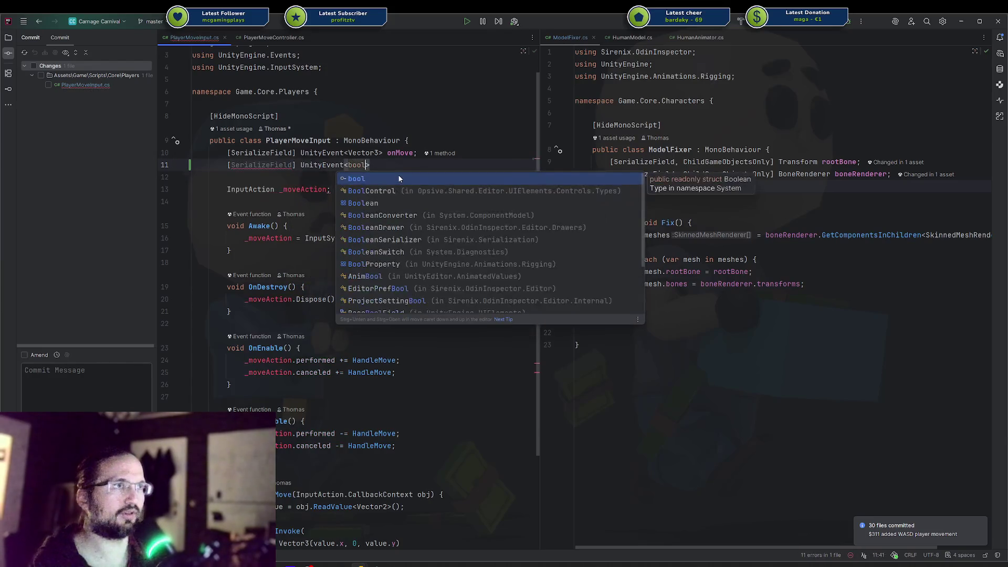
{"action": "key", "text": "Return"}
{"action": "type", "text": "onRun;"}
Step: Declare an InputAction _runAction field below _moveAction
{"action": "key", "text": "Down"}
{"action": "key", "text": "Down"}
{"action": "key", "text": "End"}
{"action": "key", "text": "Return"}
{"action": "type", "text": "InputAction"}
{"action": "key", "text": "Escape"}
{"action": "type", "text": "_runAction;"}
{"action": "key", "text": "Down"}
{"action": "key", "text": "Down"}
{"action": "key", "text": "Down"}
{"action": "key", "text": "End"}
Step: In Awake, assign _runAction = InputSystem.actions.FindAction("Sprint")
{"action": "key", "text": "Return"}
{"action": "type", "text": "_r"}
{"action": "key", "text": "Tab"}
{"action": "key", "text": "Left"}
{"action": "key", "text": "Left"}
{"action": "key", "text": "BackSpace"}
{"action": "key", "text": "BackSpace"}
{"action": "key", "text": "BackSpace"}
{"action": "type", "text": "Sprint"}
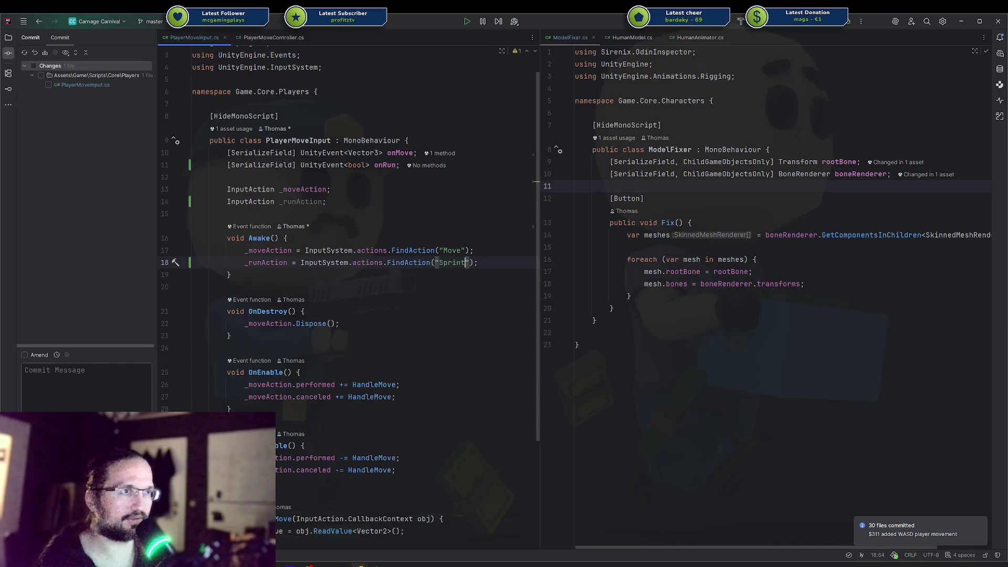
{"action": "scroll", "coordinate": [377, 238], "scroll_direction": "down", "scroll_amount": 3}
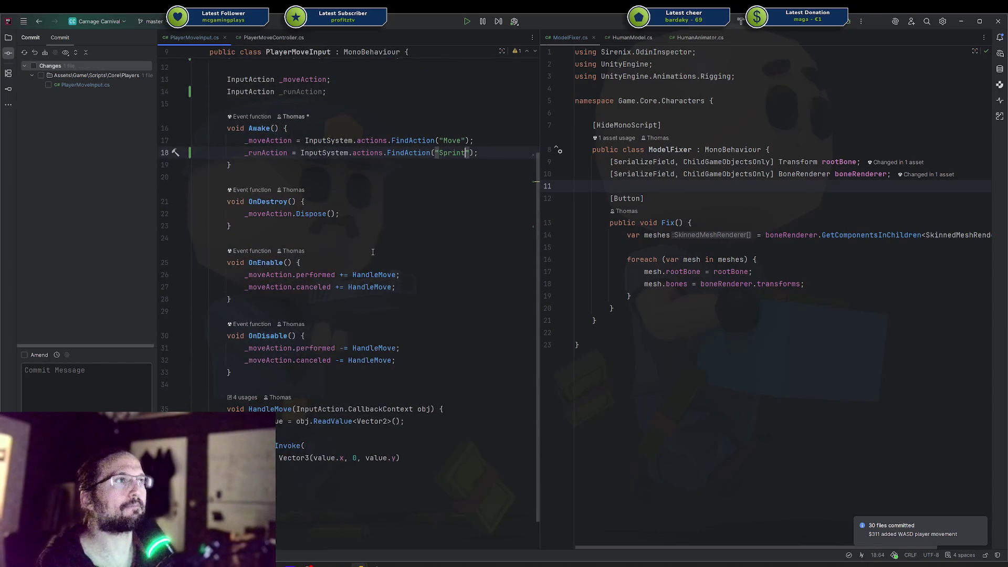
{"action": "left_click", "coordinate": [329, 481]}
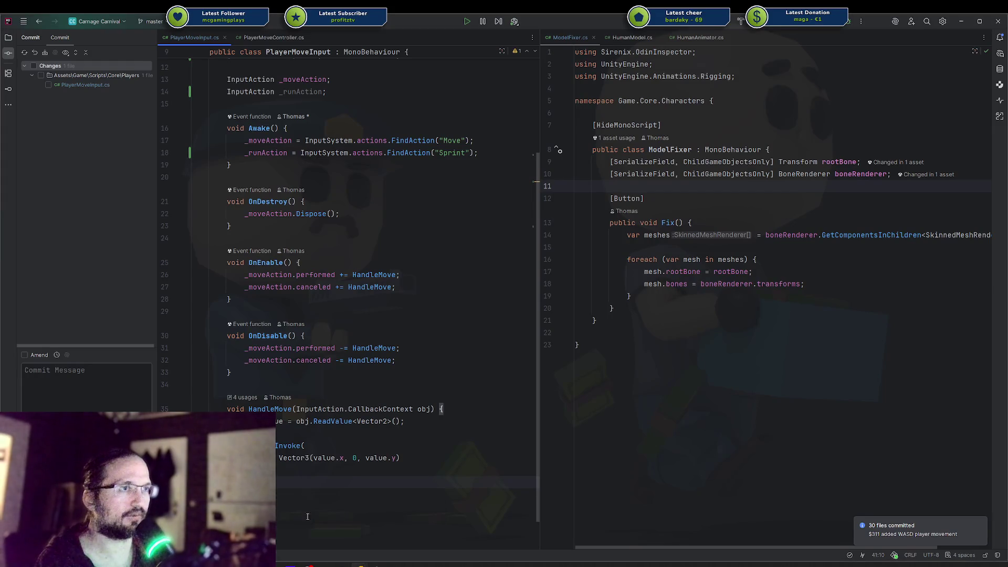
{"action": "left_click", "coordinate": [402, 537]}
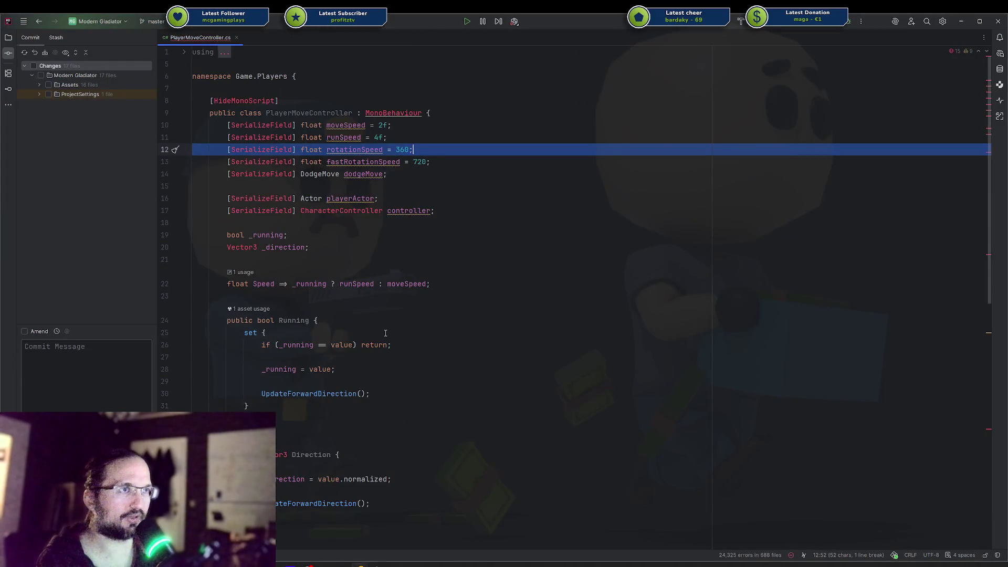
Step: Check how Modern Gladiator's PlayerMoveInput.cs subscribes _runAction started and canceled in OnEnable
{"action": "scroll", "coordinate": [390, 309], "scroll_direction": "down", "scroll_amount": 5}
{"action": "scroll", "coordinate": [391, 309], "scroll_direction": "down", "scroll_amount": 5}
{"action": "scroll", "coordinate": [386, 315], "scroll_direction": "up", "scroll_amount": 12}
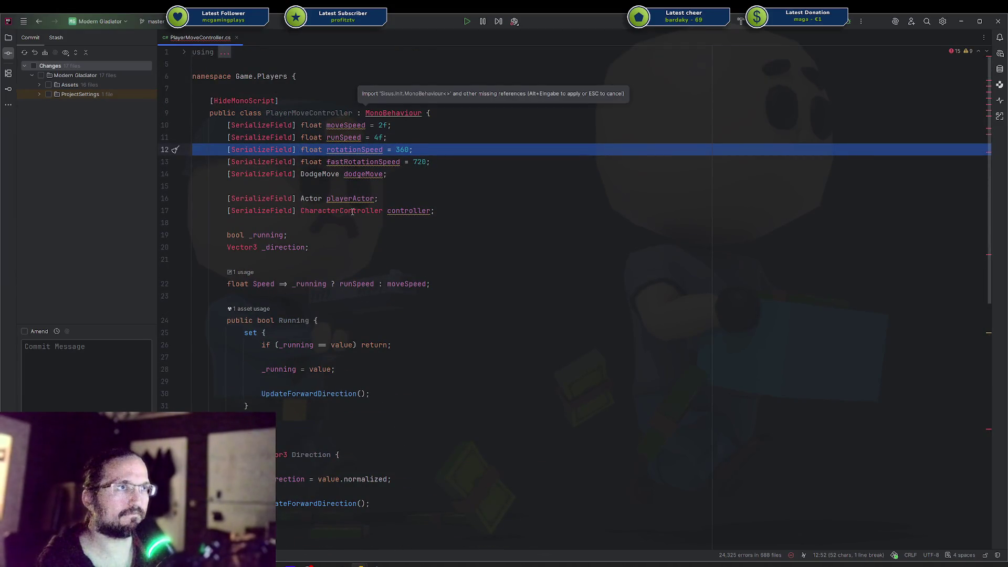
{"action": "left_click", "coordinate": [366, 220]}
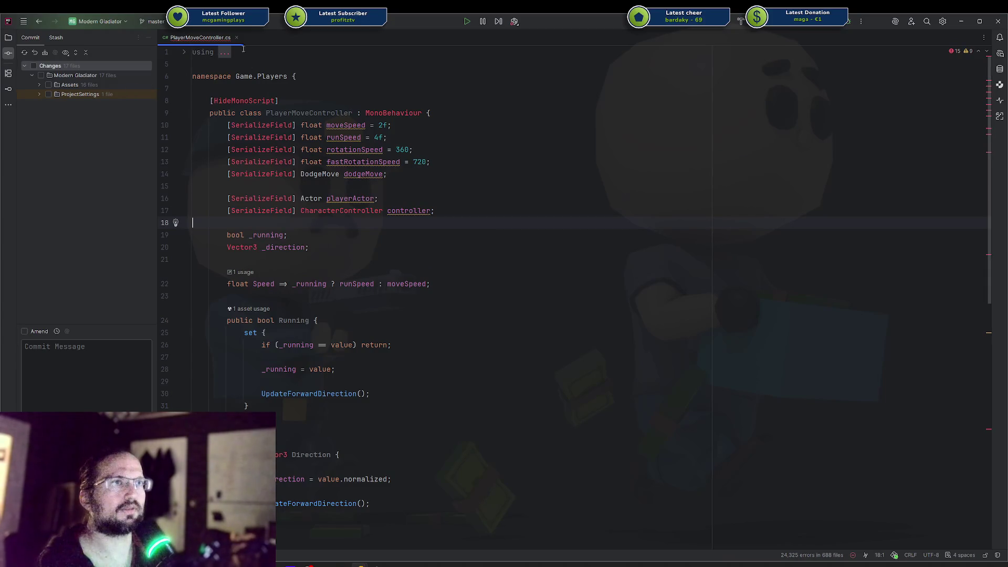
{"action": "left_click", "coordinate": [8, 37]}
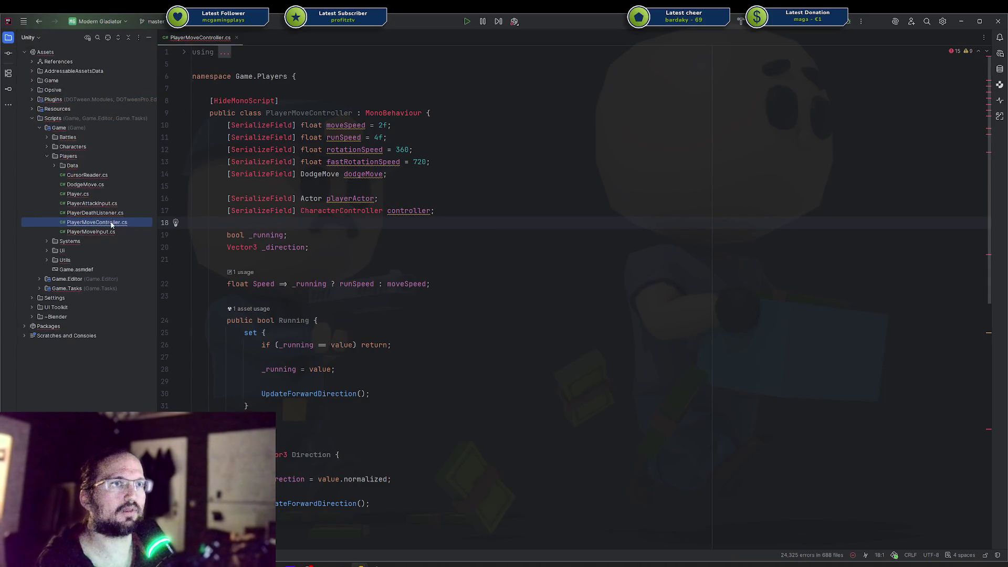
{"action": "left_click", "coordinate": [108, 233]}
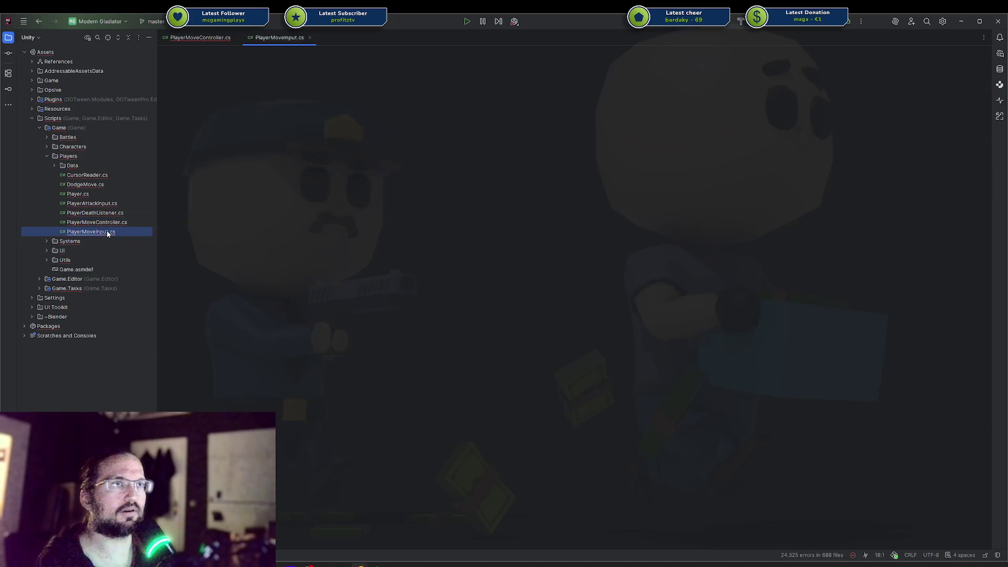
{"action": "double_click", "coordinate": [107, 232]}
{"action": "scroll", "coordinate": [418, 265], "scroll_direction": "up", "scroll_amount": 4}
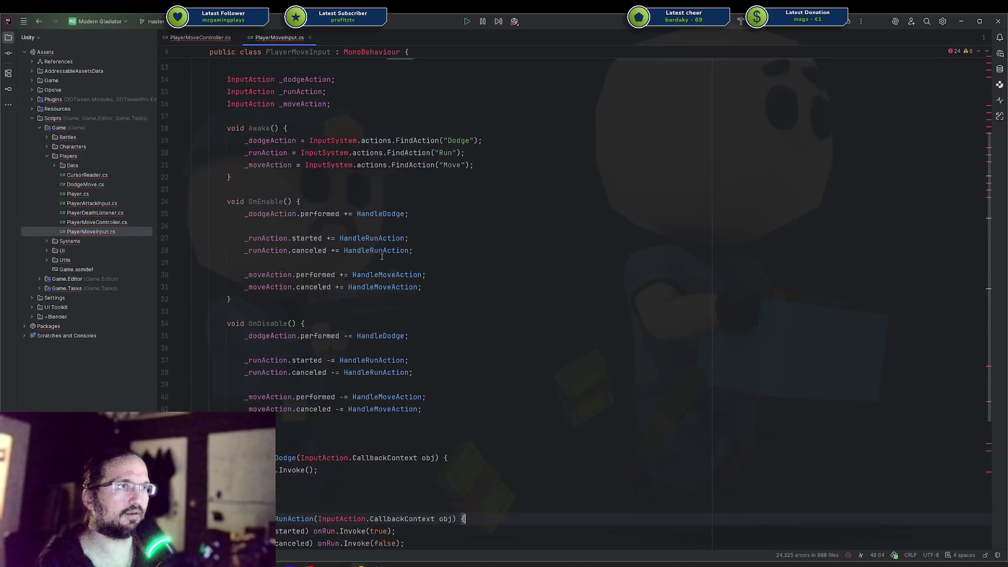
{"action": "mouse_move", "coordinate": [231, 226]}
{"action": "left_mouse_down"}
{"action": "mouse_move", "coordinate": [420, 262]}
{"action": "mouse_move", "coordinate": [452, 251]}
{"action": "left_mouse_up"}
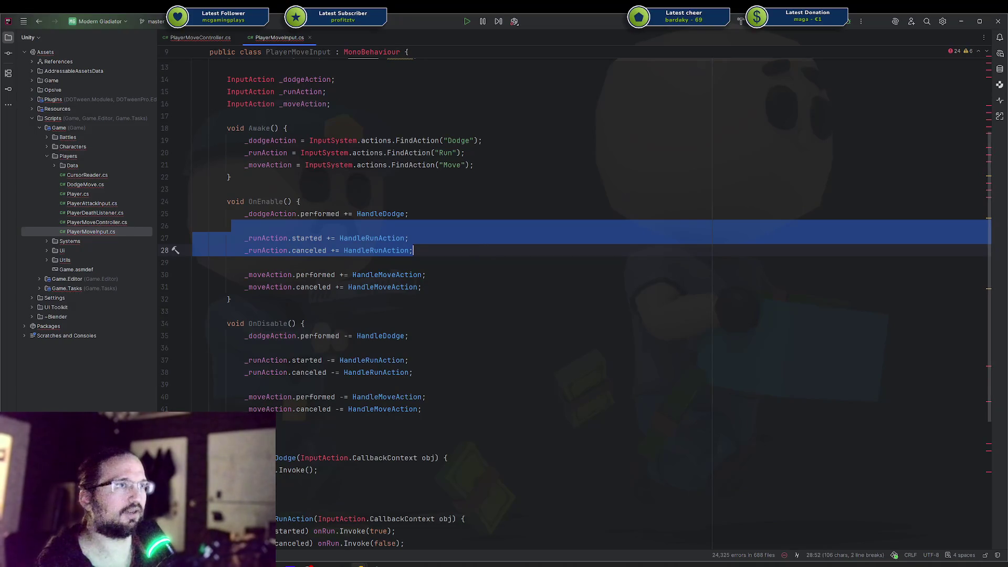
{"action": "left_click", "coordinate": [962, 21]}
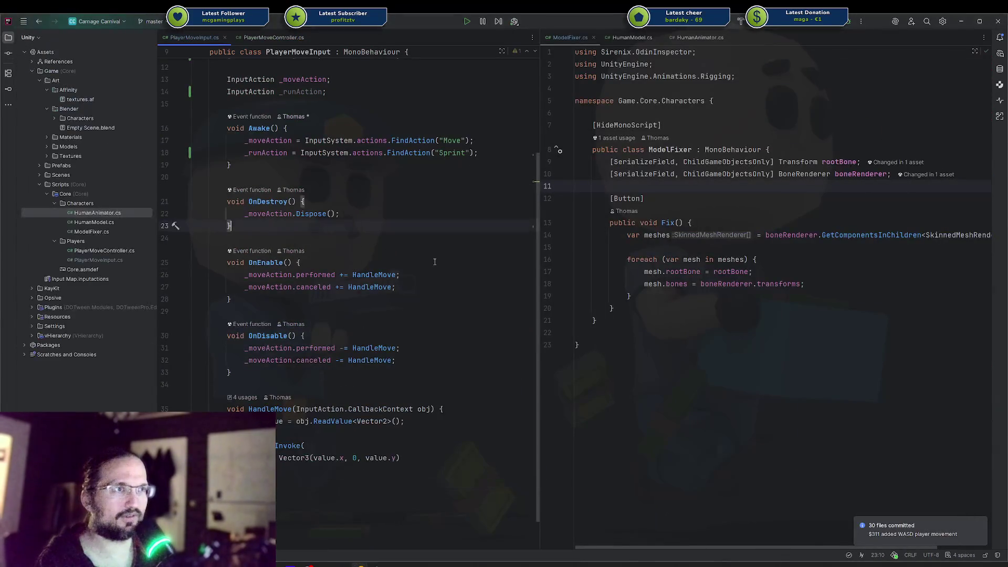
Step: Subscribe HandleRun to _runAction.started in OnEnable and generate the HandleRun method
{"action": "key", "text": "Down"}
{"action": "key", "text": "Down"}
{"action": "key", "text": "End"}
{"action": "key", "text": "Return"}
{"action": "key", "text": "Return"}
{"action": "type", "text": "_runAction.st"}
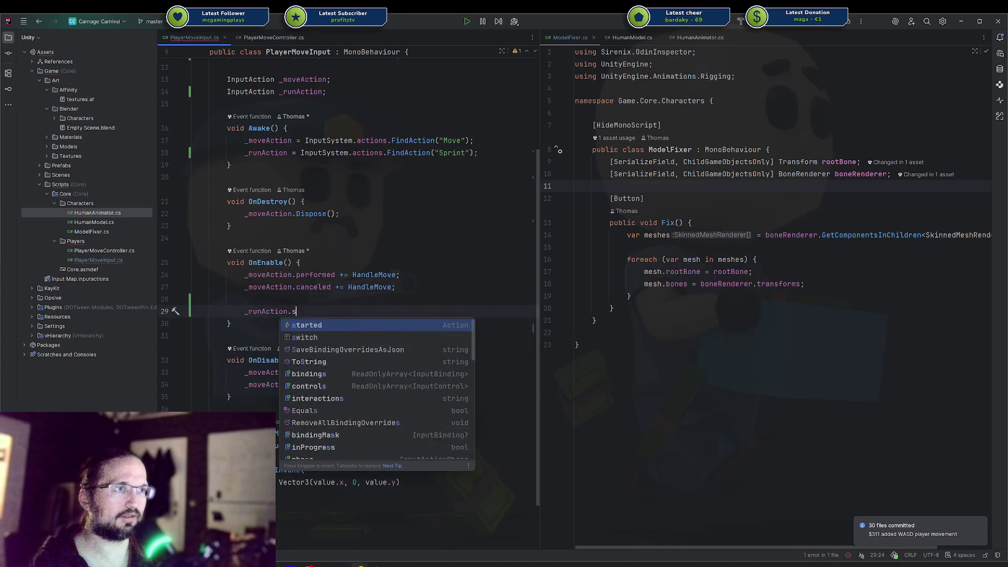
{"action": "key", "text": "Return"}
{"action": "type", "text": "+= Ha"}
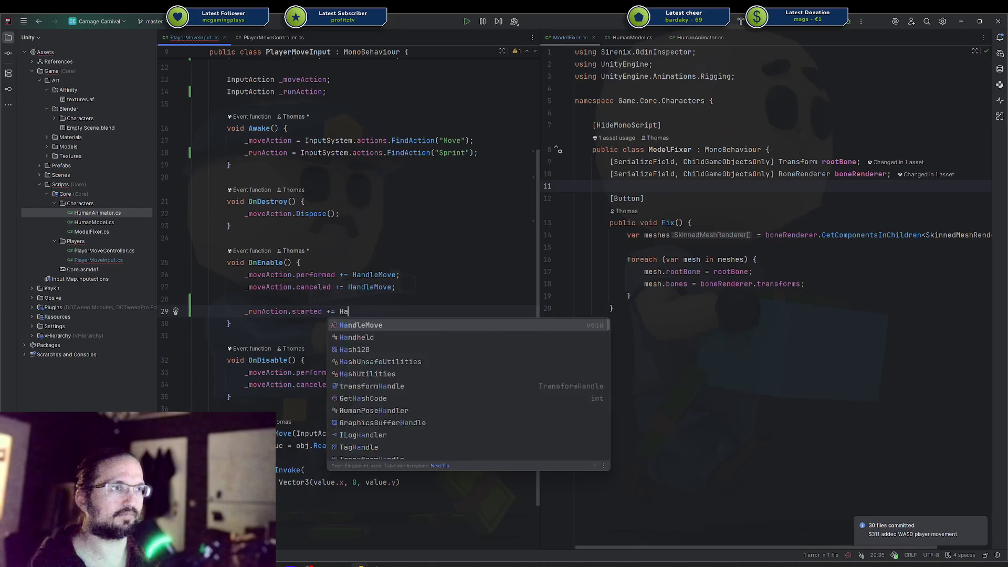
{"action": "type", "text": "ndleRun;"}
{"action": "key", "text": "alt+Return"}
{"action": "key", "text": "Return"}
{"action": "key", "text": "Up"}
{"action": "key", "text": "ctrl+alt+shift+Down"}
{"action": "key", "text": "ctrl+alt+shift+Down"}
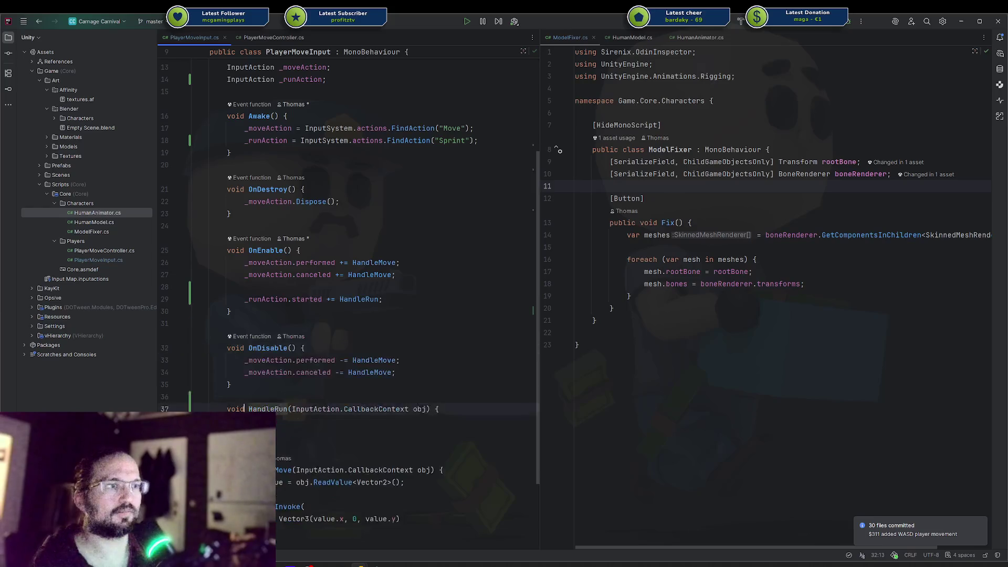
Step: Also subscribe HandleRun to _runAction.canceled
{"action": "left_click", "coordinate": [383, 286]}
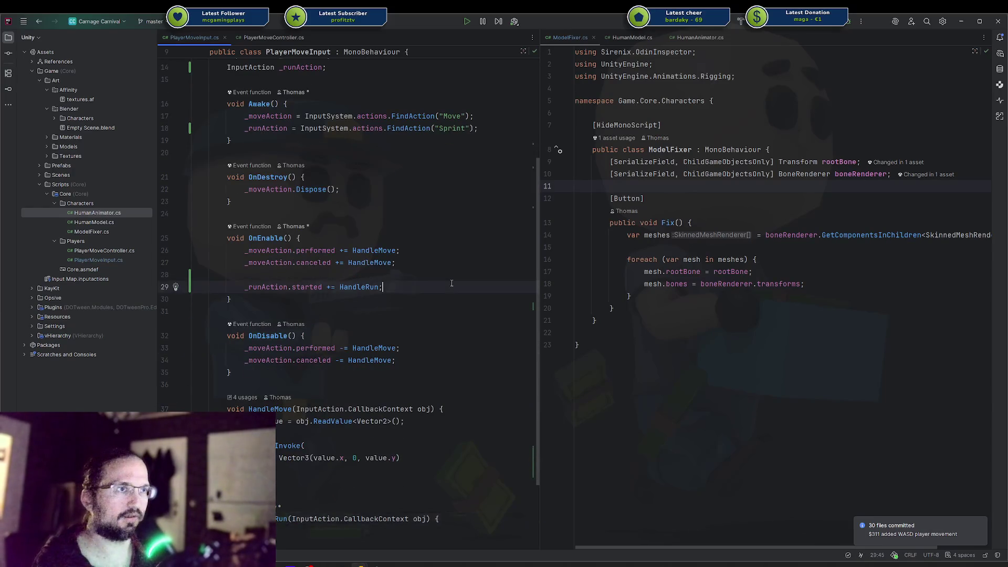
{"action": "key", "text": "Return"}
{"action": "type", "text": "_ru"}
{"action": "key", "text": "Return"}
{"action": "type", "text": ".canceled += HandleRun;"}
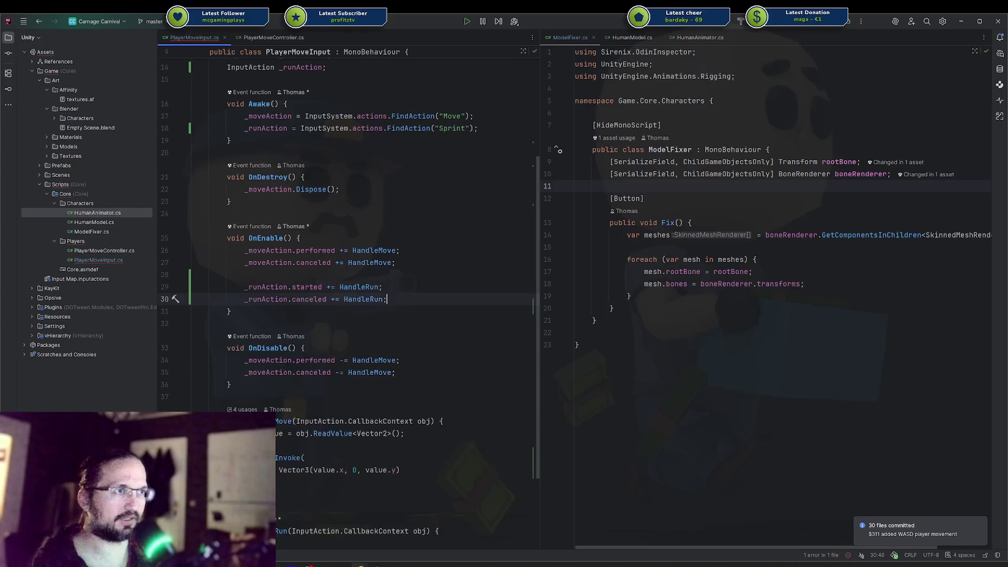
Step: Unsubscribe HandleRun from _runAction started and canceled in OnDisable
{"action": "key", "text": "Down"}
{"action": "key", "text": "Down"}
{"action": "key", "text": "Down"}
{"action": "key", "text": "End"}
{"action": "key", "text": "Return"}
{"action": "key", "text": "Return"}
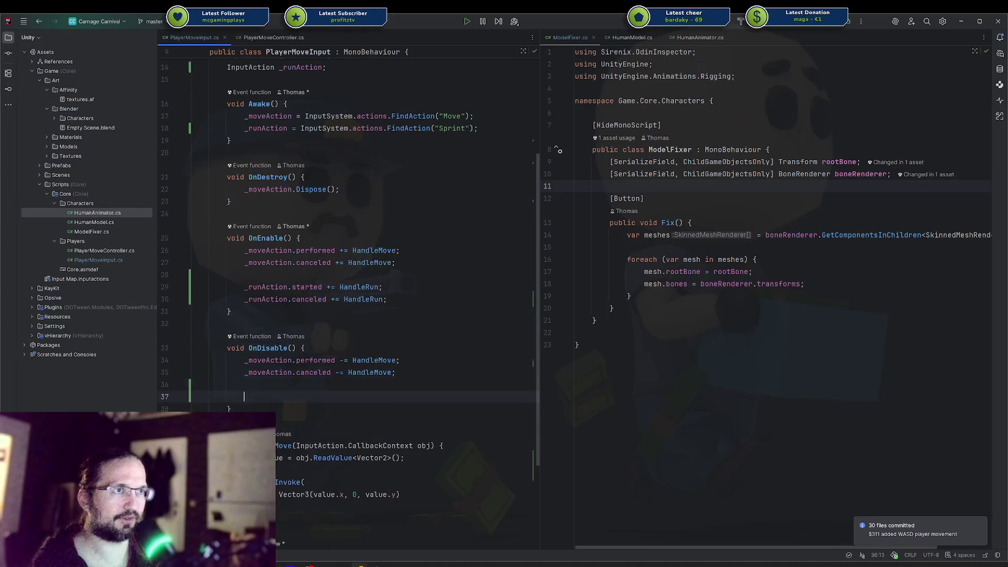
{"action": "key", "text": "End"}
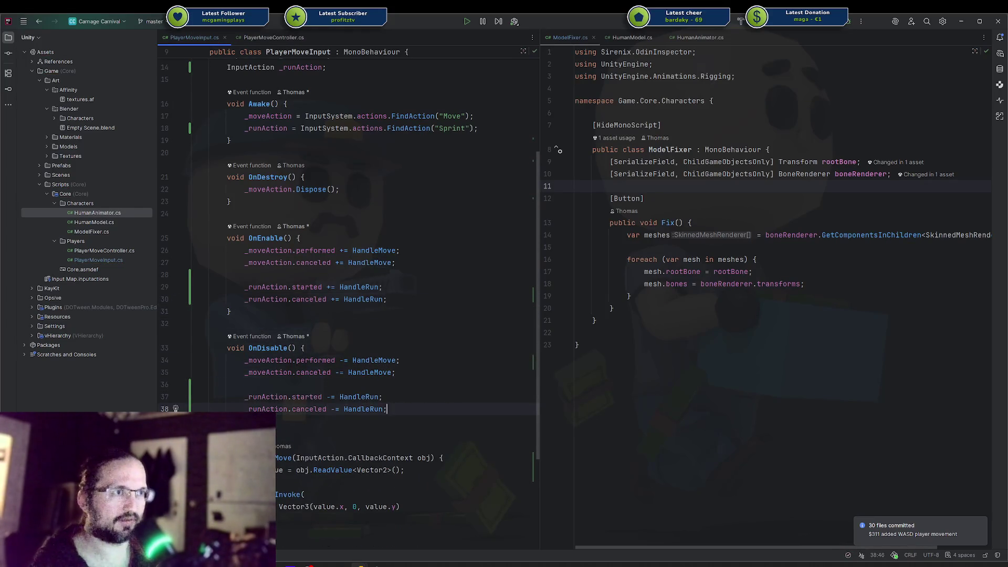
{"action": "key", "text": "alt+Return"}
{"action": "key", "text": "Return"}
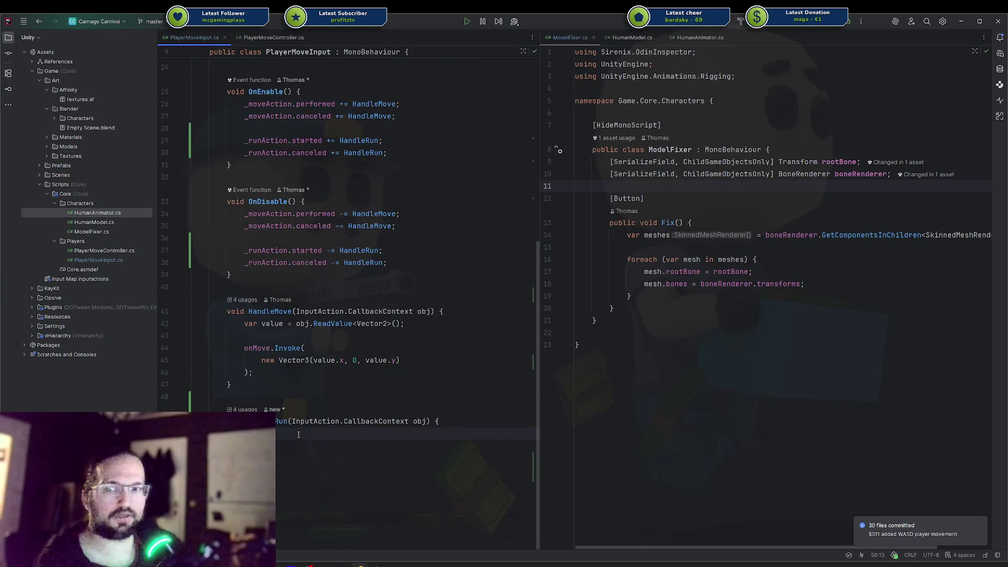
Step: Make HandleRun invoke onRun(true) when started and onRun(false) when canceled
{"action": "type", "text": "if (obj.started)"}
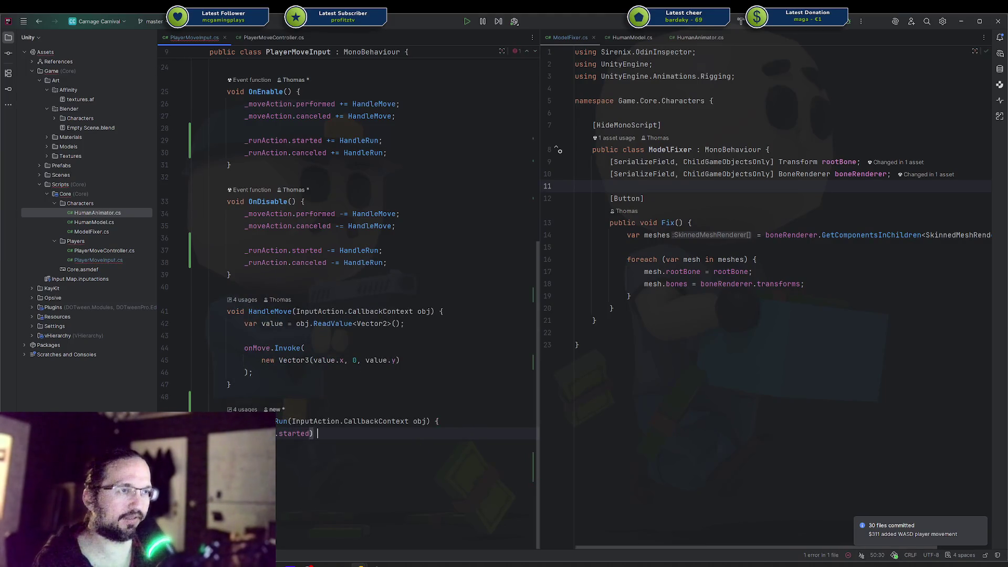
{"action": "type", "text": " run"}
{"action": "key", "text": "Down"}
{"action": "key", "text": "Down"}
{"action": "key", "text": "Return"}
{"action": "type", "text": ".Invoke(true);"}
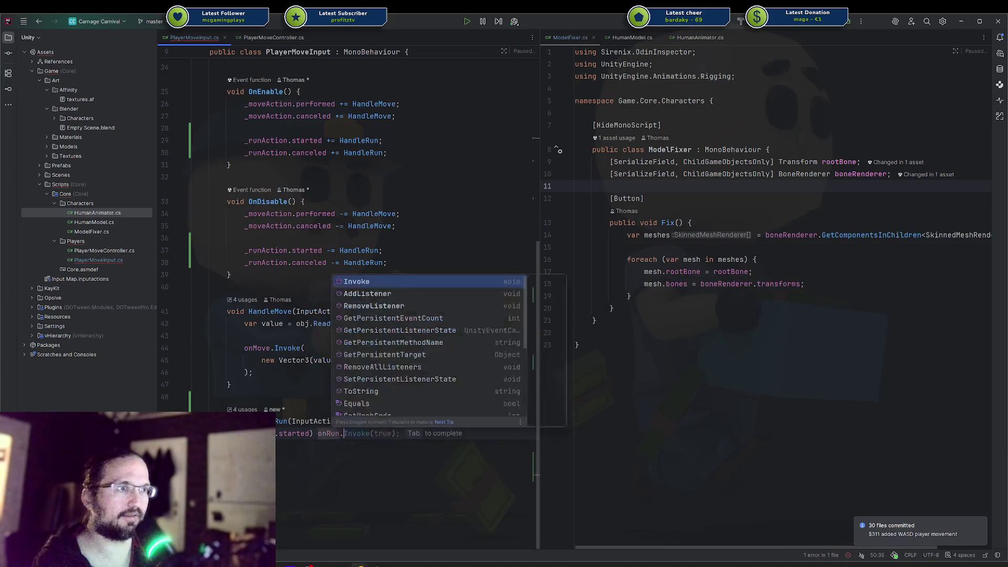
{"action": "key", "text": "Return"}
{"action": "key", "text": "End"}
{"action": "key", "text": "Return"}
{"action": "key", "text": "End"}
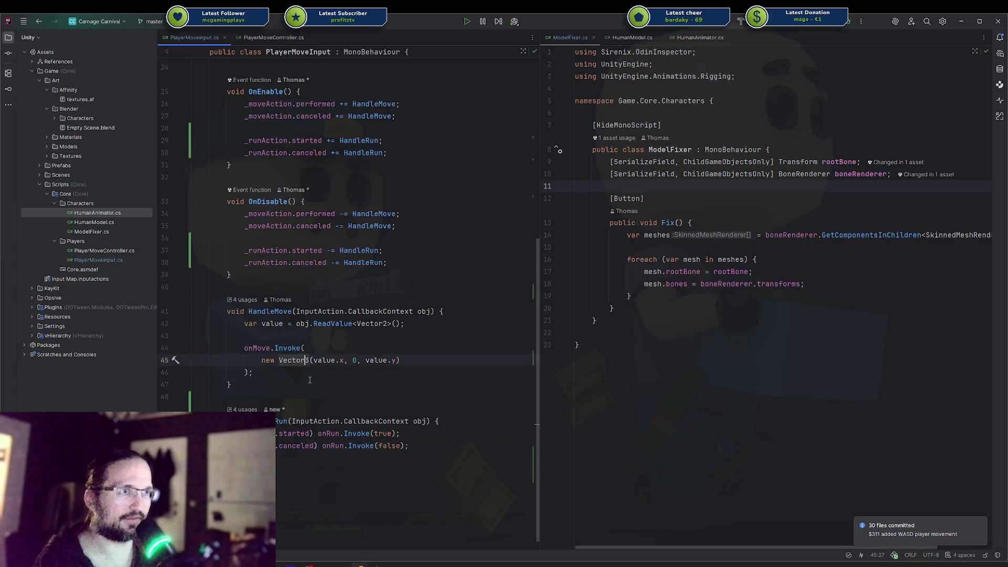
{"action": "scroll", "coordinate": [312, 379], "scroll_direction": "up", "scroll_amount": 8}
{"action": "left_click", "coordinate": [226, 235]}
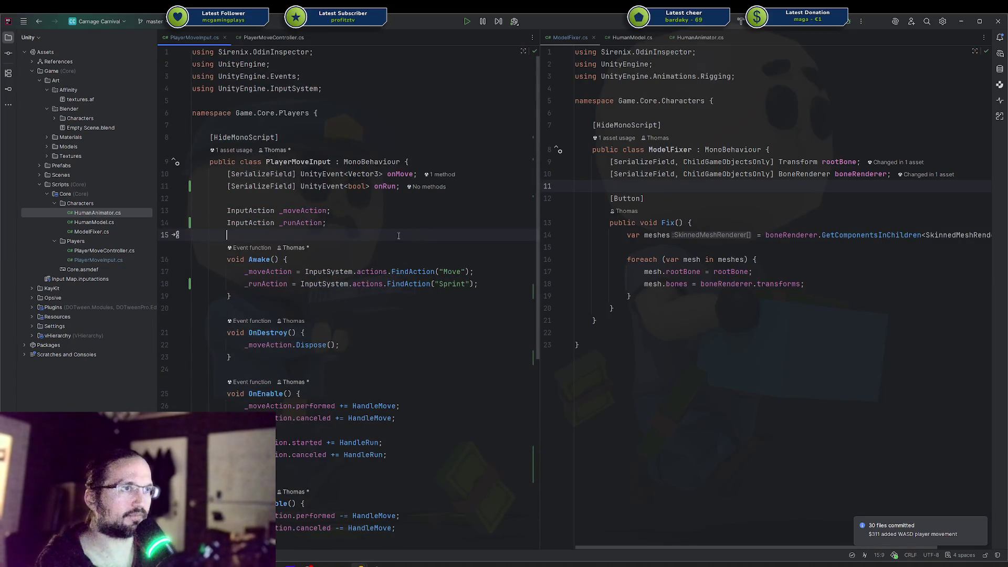
Step: Add an empty public void SetRunning(bool running) method below SetMoveDirection in PlayerMoveController.cs
{"action": "left_click", "coordinate": [279, 38]}
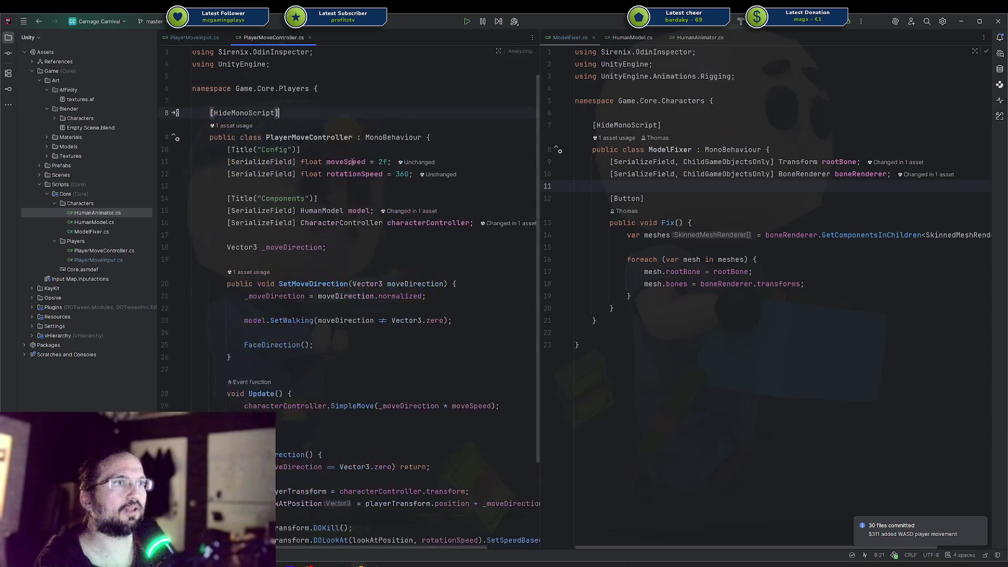
{"action": "left_click", "coordinate": [291, 356]}
{"action": "key", "text": "Return"}
{"action": "key", "text": "Return"}
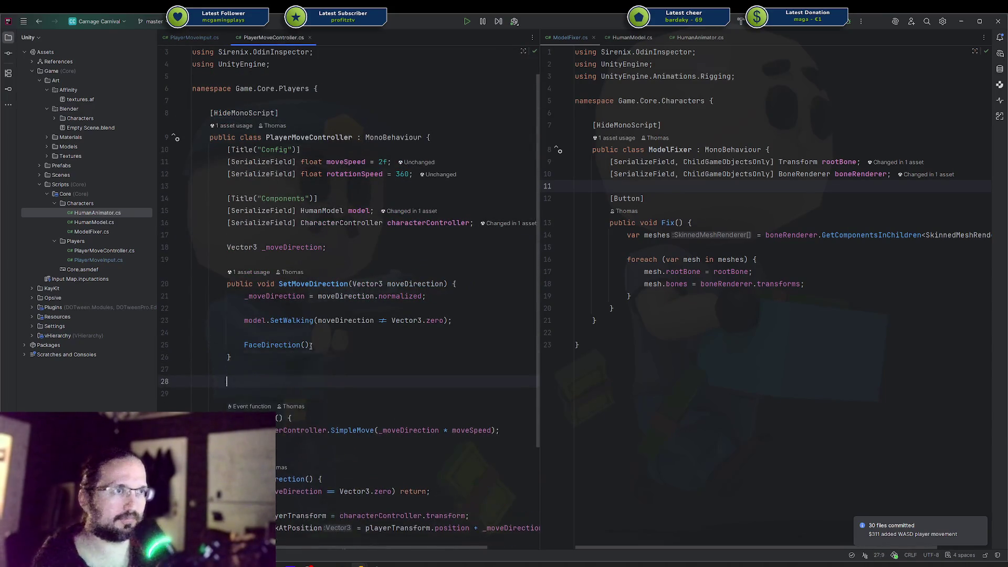
{"action": "type", "text": "public void SetRunning(bo"}
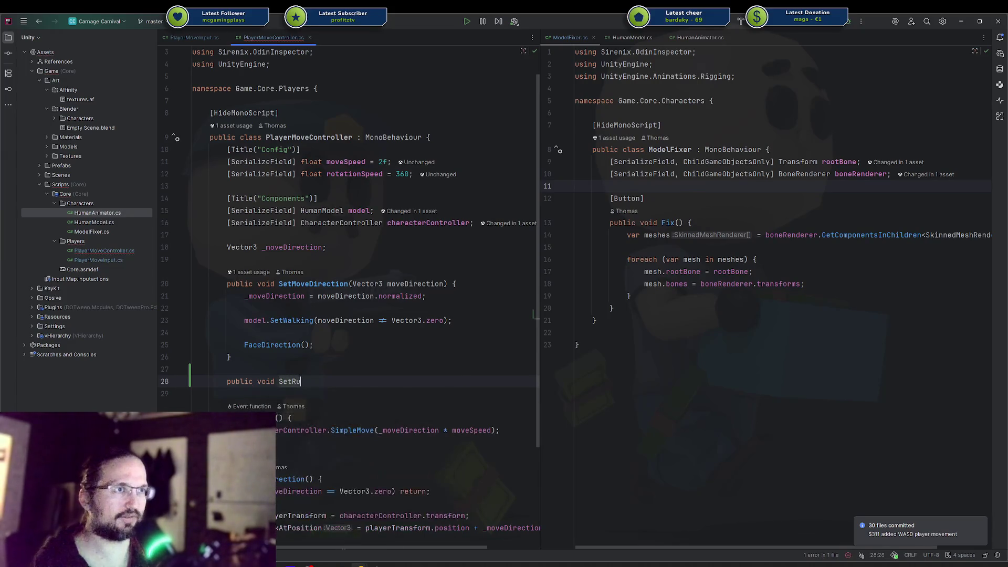
{"action": "key", "text": "Return"}
{"action": "type", "text": "running) {"}
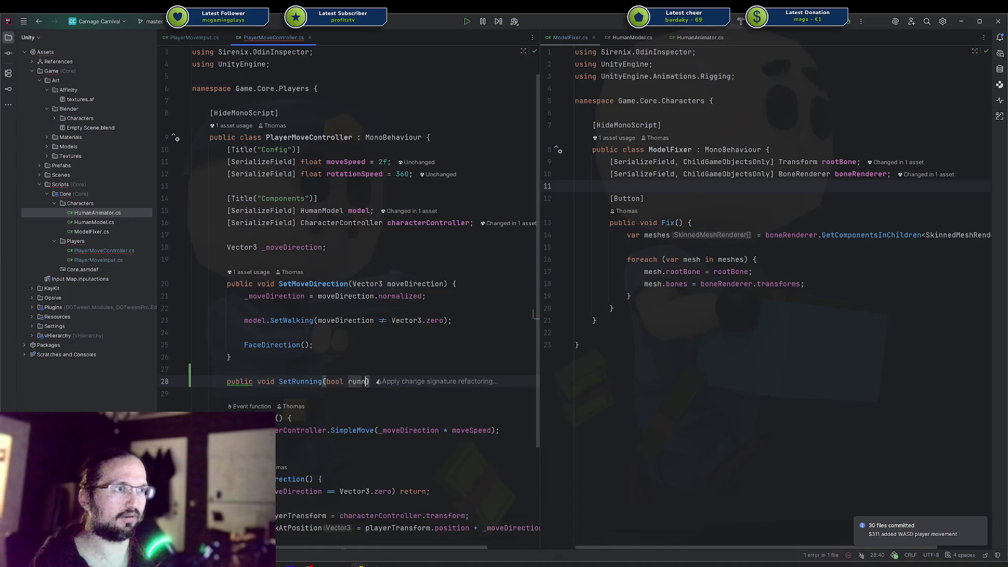
{"action": "key", "text": "Return"}
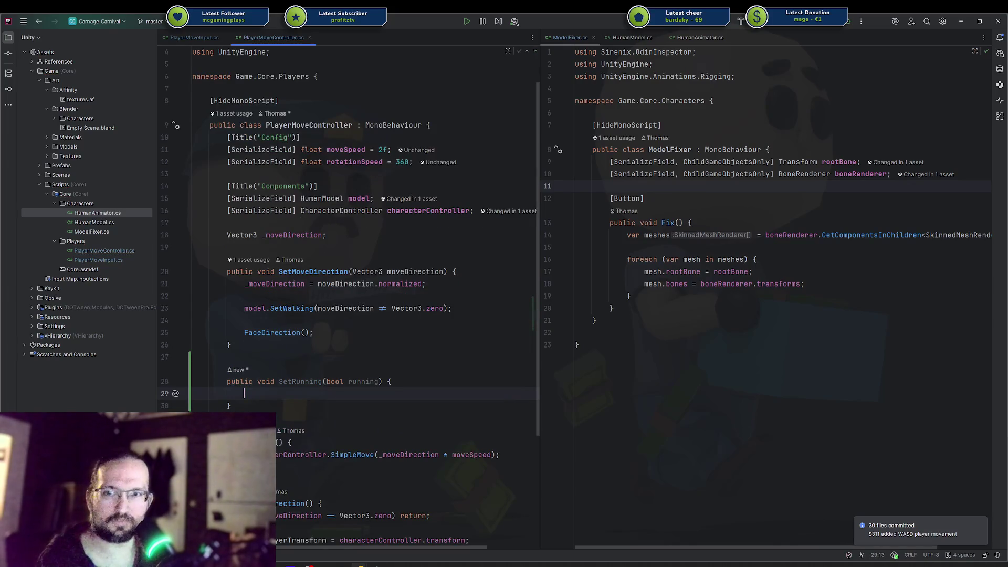
{"action": "key", "text": "alt+Tab"}
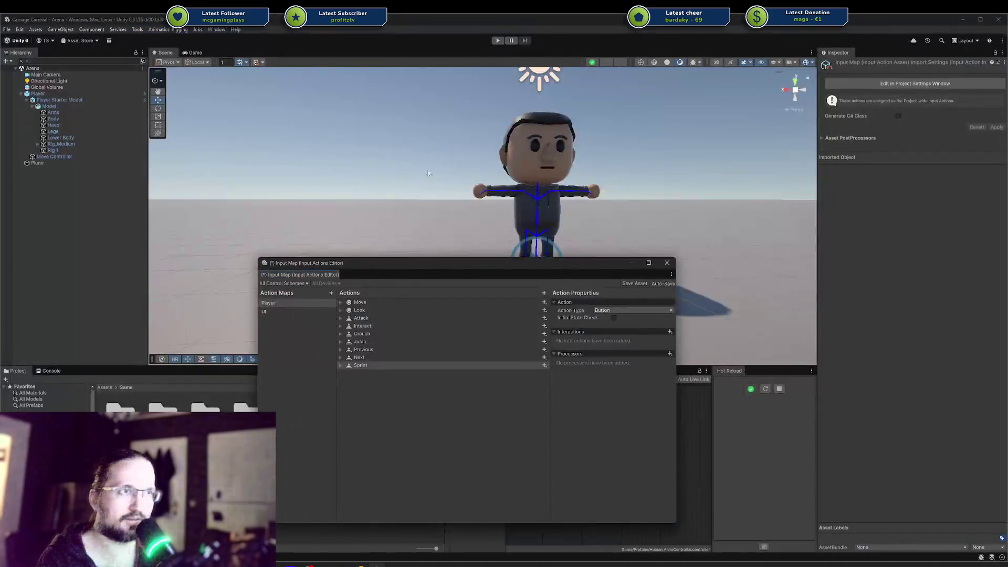
Step: Close the Input Actions Editor via its save prompt, open the Player prefab, and select Move Controller
{"action": "left_click", "coordinate": [667, 262]}
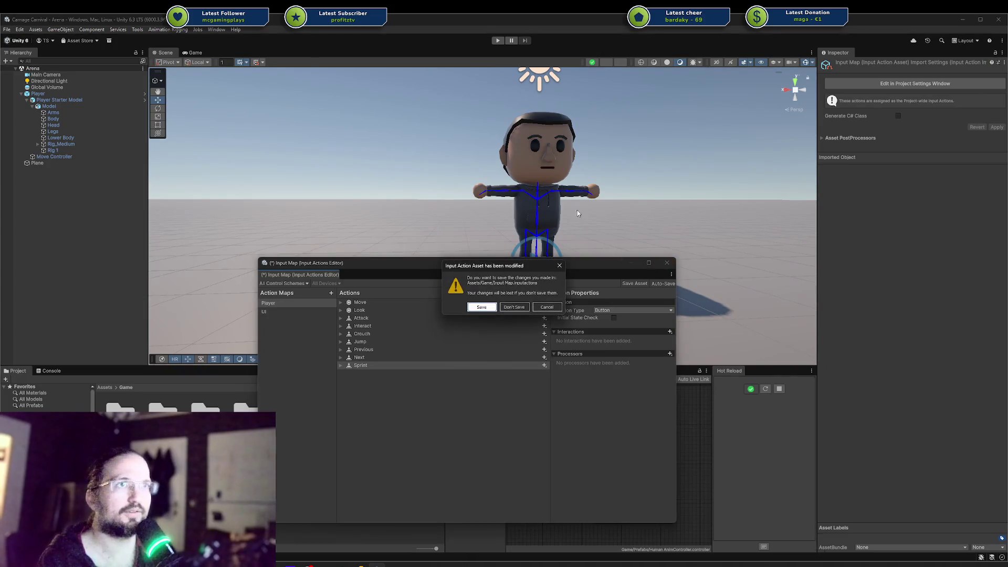
{"action": "left_click", "coordinate": [512, 307]}
{"action": "left_click", "coordinate": [122, 211]}
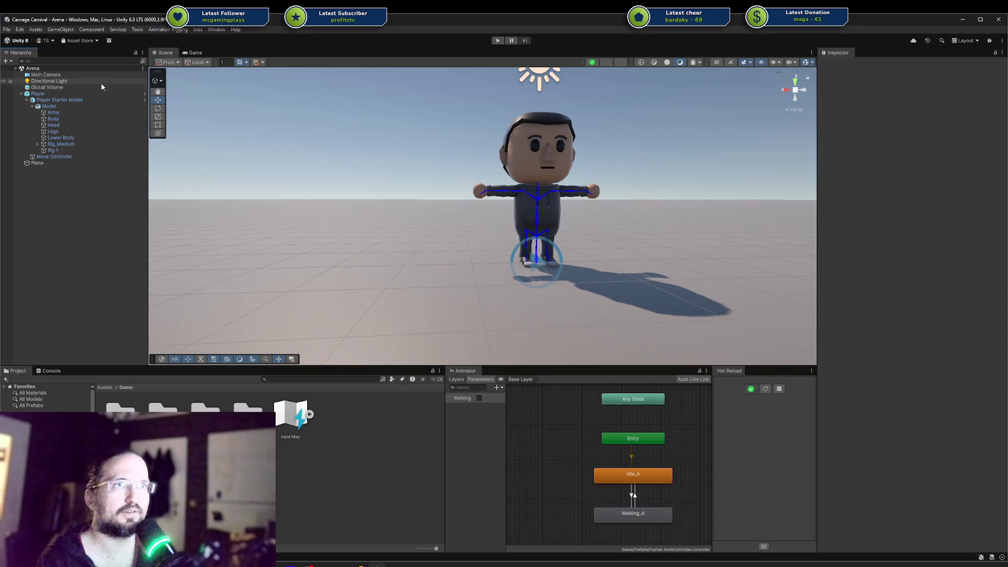
{"action": "left_click", "coordinate": [145, 94]}
{"action": "left_click", "coordinate": [74, 92]}
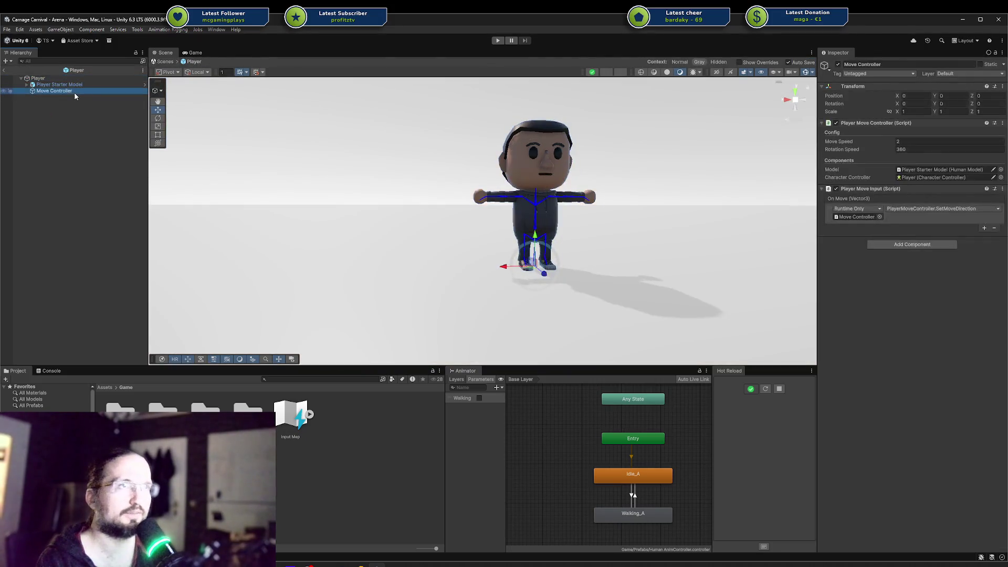
{"action": "left_click", "coordinate": [764, 391]}
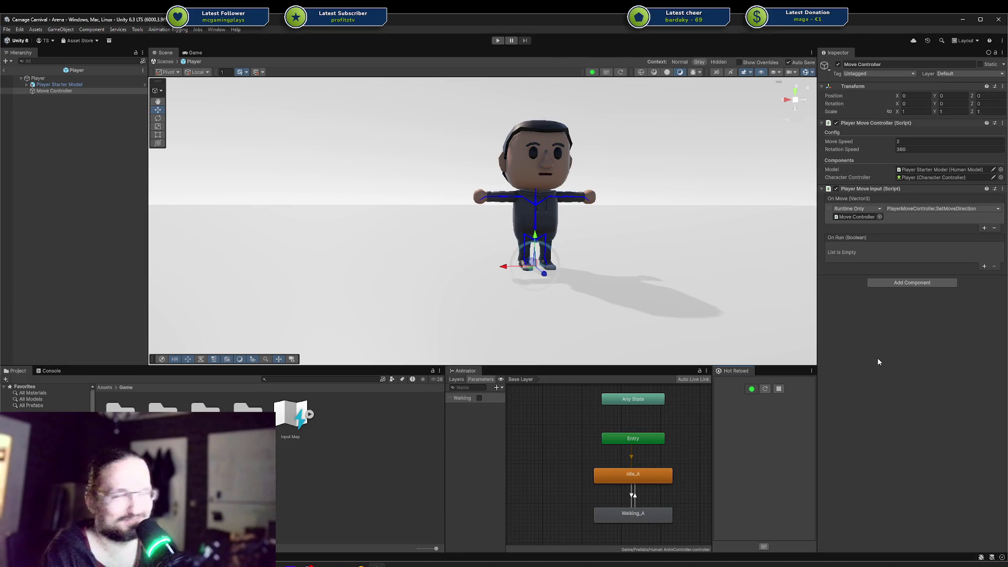
Step: Add an On Run listener targeting Move Controller that calls PlayerMoveController.SetRunning
{"action": "left_click", "coordinate": [984, 266]}
{"action": "mouse_move", "coordinate": [850, 127]}
{"action": "left_mouse_down"}
{"action": "mouse_move", "coordinate": [854, 272]}
{"action": "mouse_move", "coordinate": [855, 256]}
{"action": "left_mouse_up"}
{"action": "left_click", "coordinate": [898, 248]}
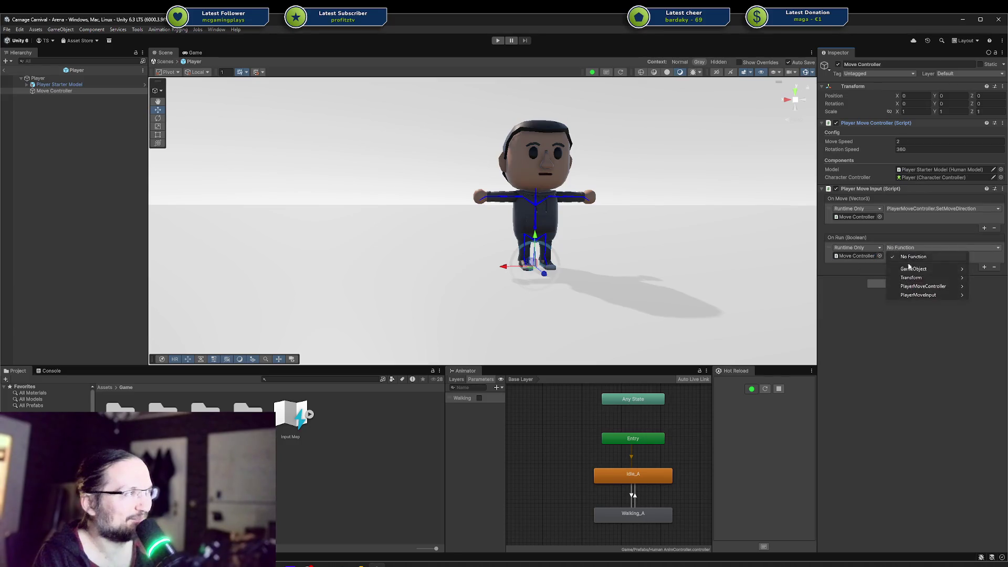
{"action": "mouse_move", "coordinate": [924, 286]}
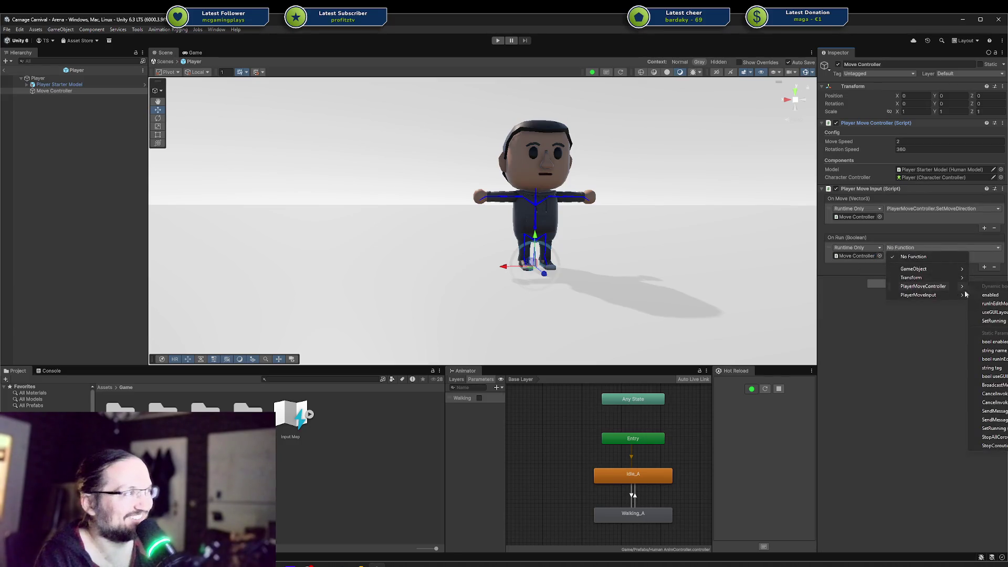
{"action": "left_click", "coordinate": [1005, 321]}
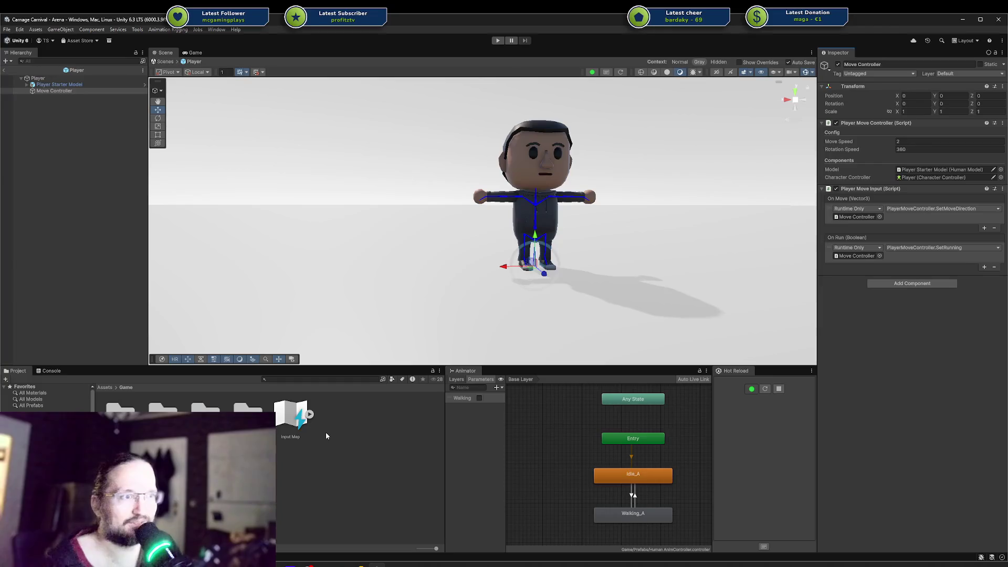
Step: Bring the Carnage Carnival Rider window forward, then show the Twitch channel page in Brave
{"action": "left_click", "coordinate": [359, 565]}
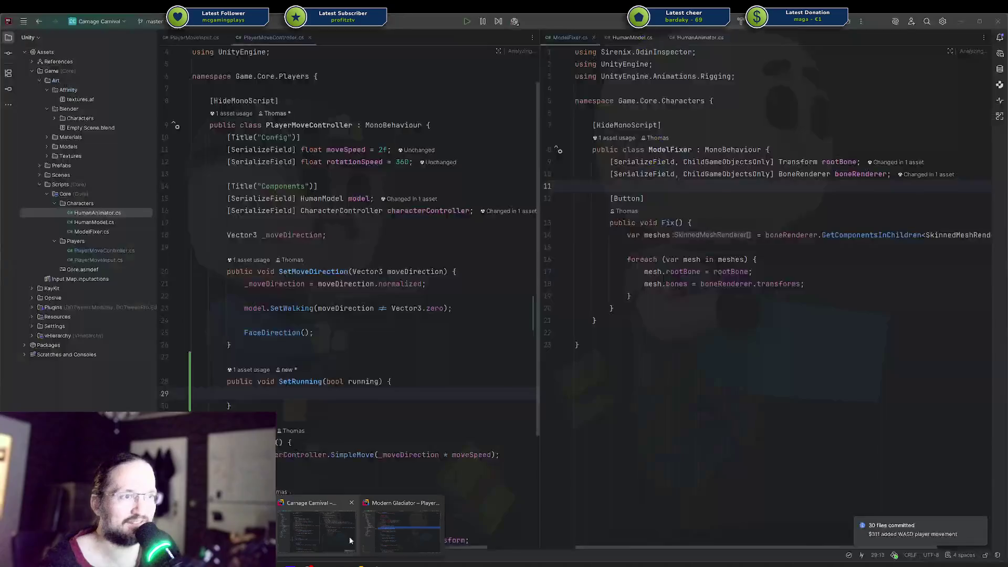
{"action": "mouse_move", "coordinate": [411, 536]}
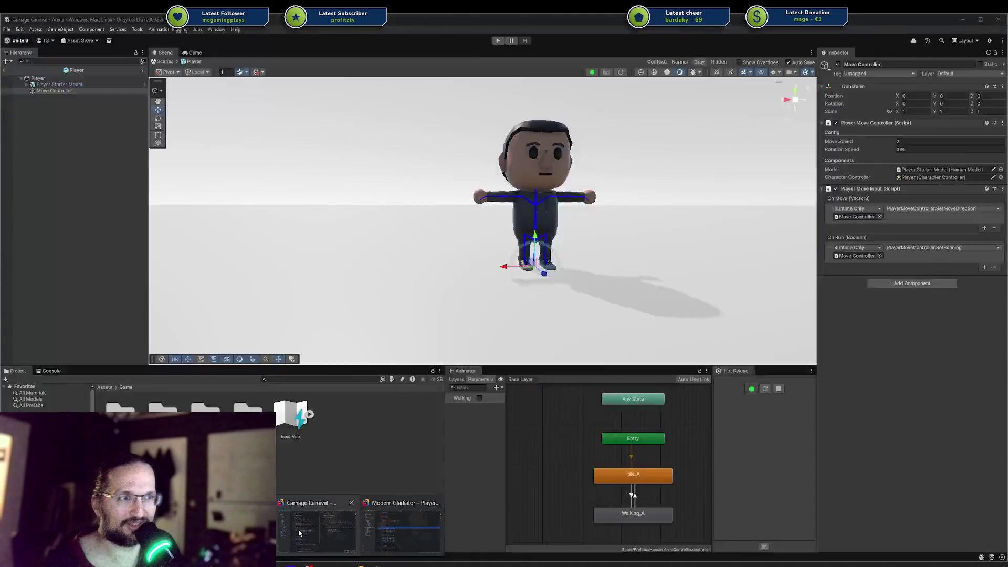
{"action": "left_click", "coordinate": [298, 529]}
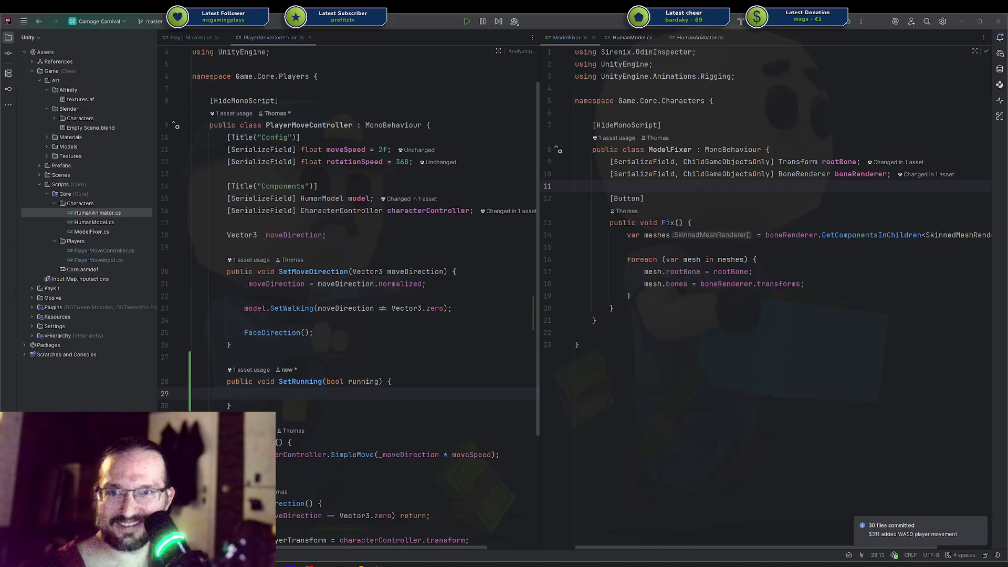
{"action": "left_click", "coordinate": [309, 565]}
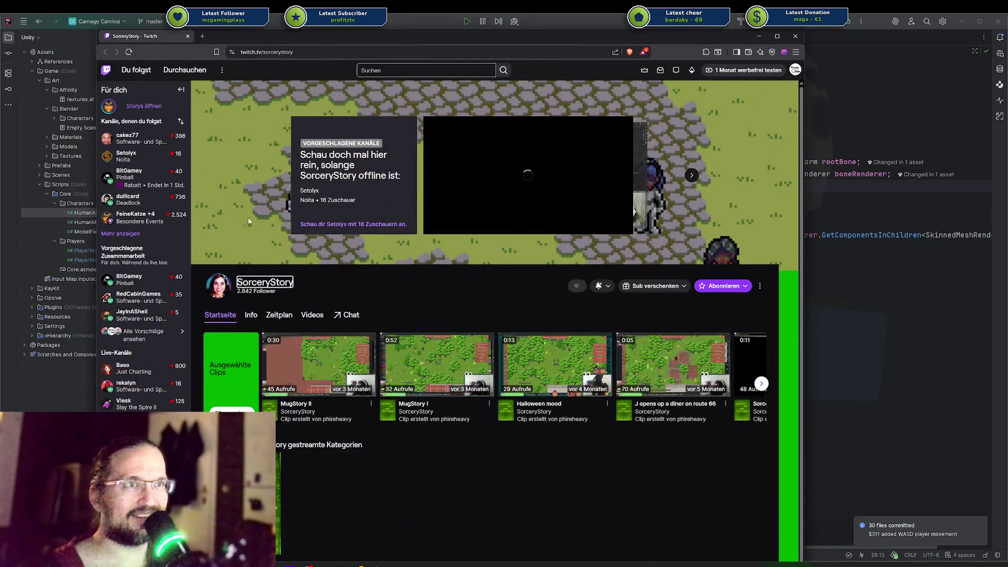
Step: Open the MugStory II clip, go back, and browse the channel's About and Videos sections
{"action": "left_click", "coordinate": [311, 367]}
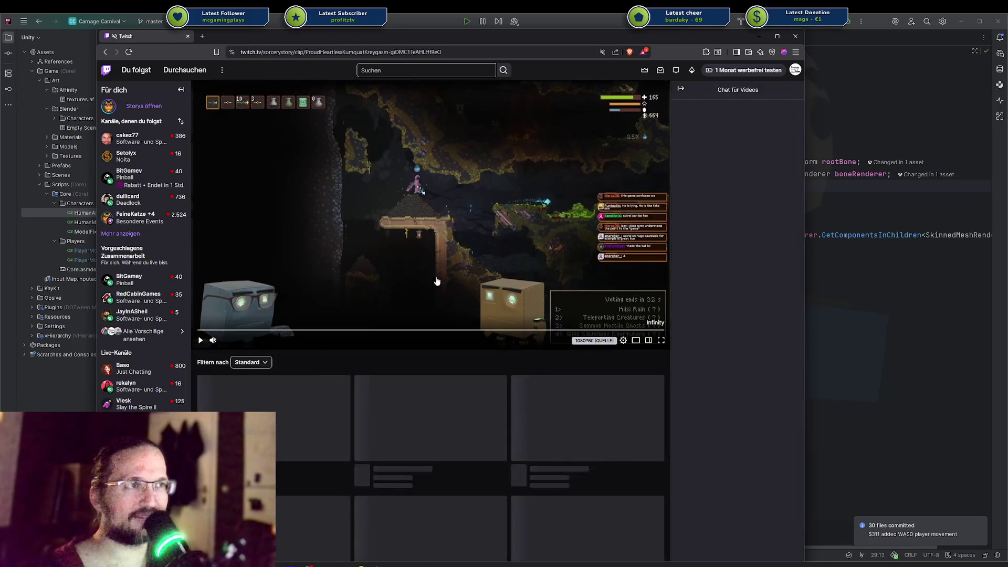
{"action": "key", "text": "alt+Left"}
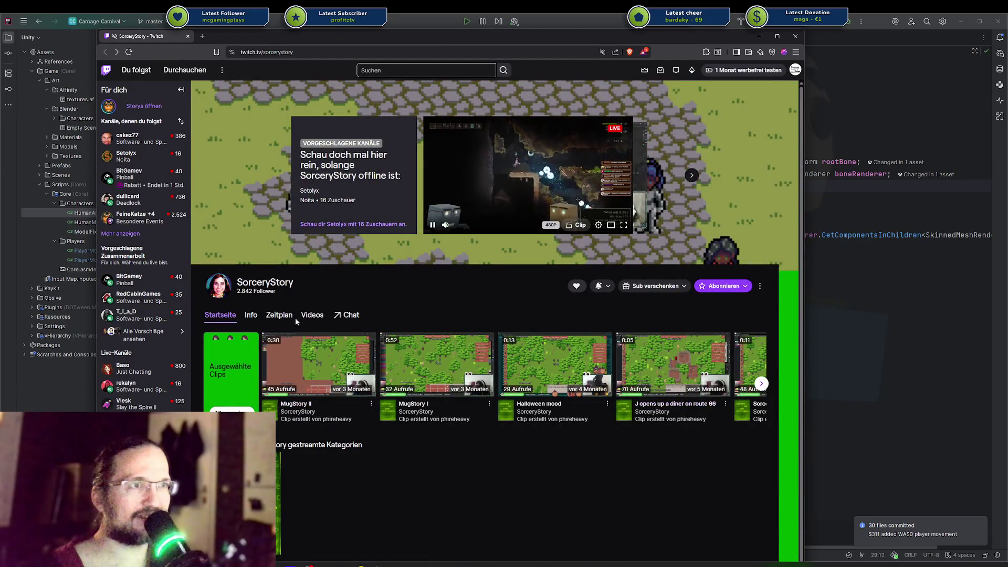
{"action": "left_click", "coordinate": [251, 316]}
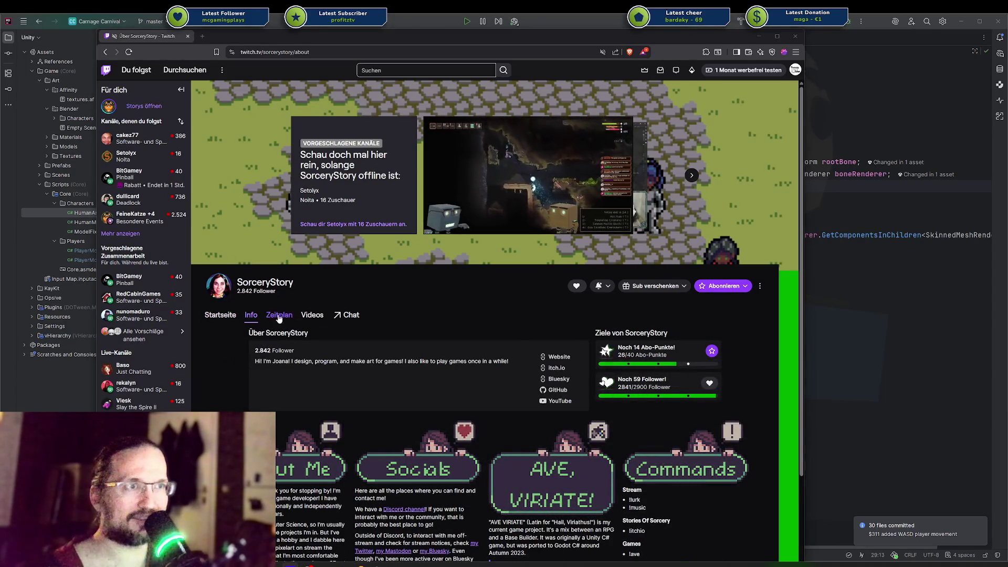
{"action": "left_click", "coordinate": [300, 314]}
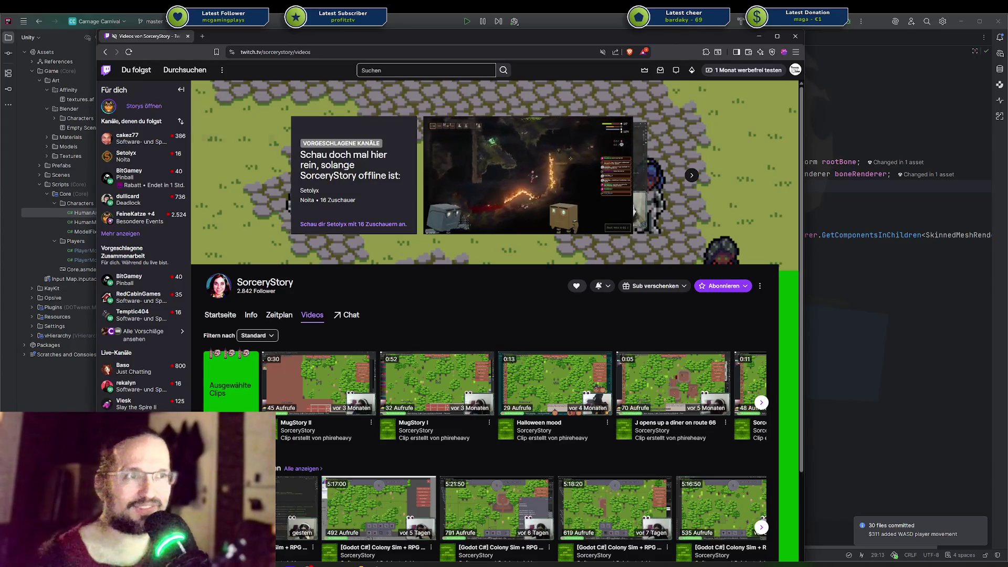
Step: Filter the videos to 'Frühere Übertragungen' and open the most recent past broadcast
{"action": "scroll", "coordinate": [321, 346], "scroll_direction": "down", "scroll_amount": 2}
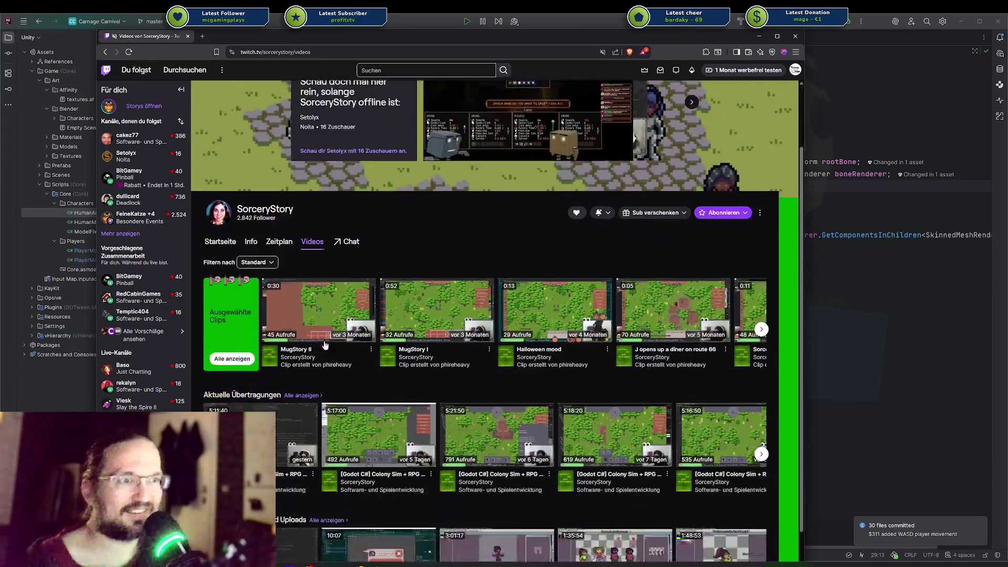
{"action": "scroll", "coordinate": [322, 346], "scroll_direction": "down", "scroll_amount": 1}
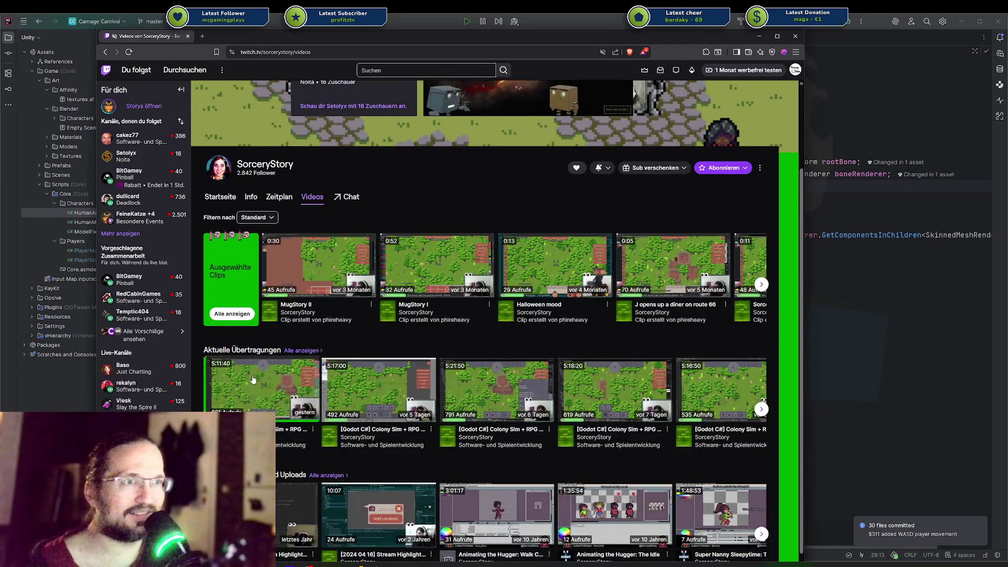
{"action": "left_click", "coordinate": [256, 218]}
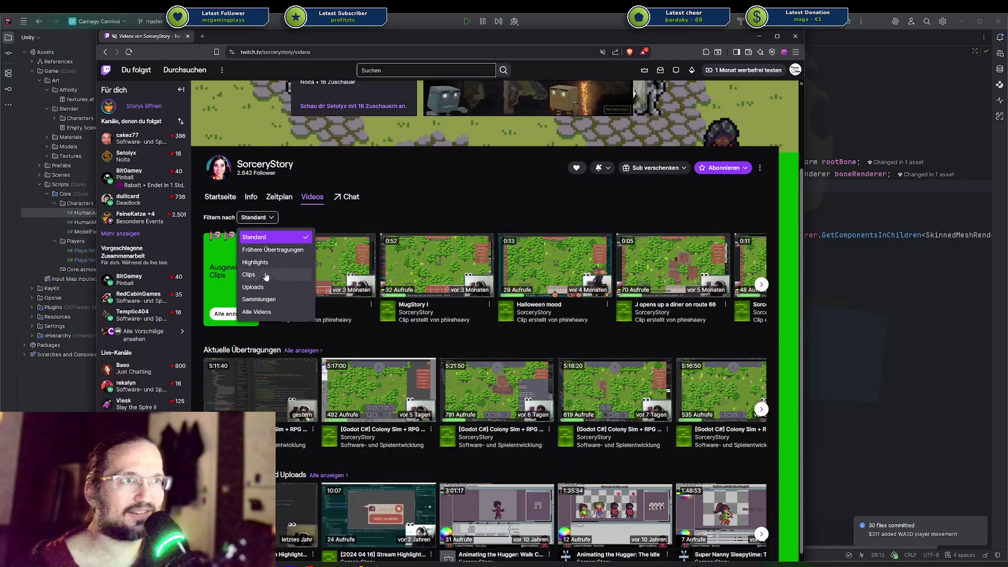
{"action": "left_click", "coordinate": [273, 249]}
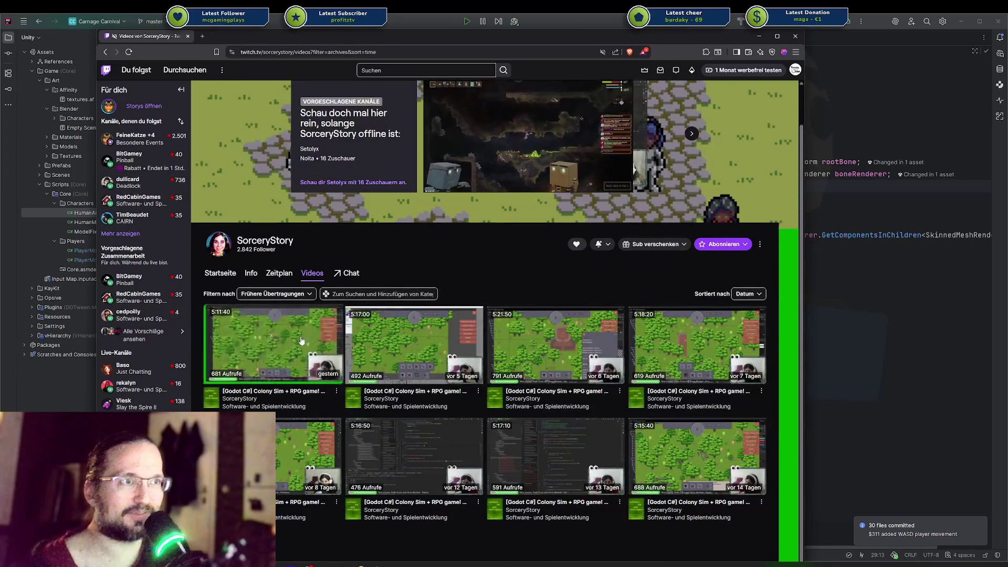
{"action": "left_click", "coordinate": [288, 341]}
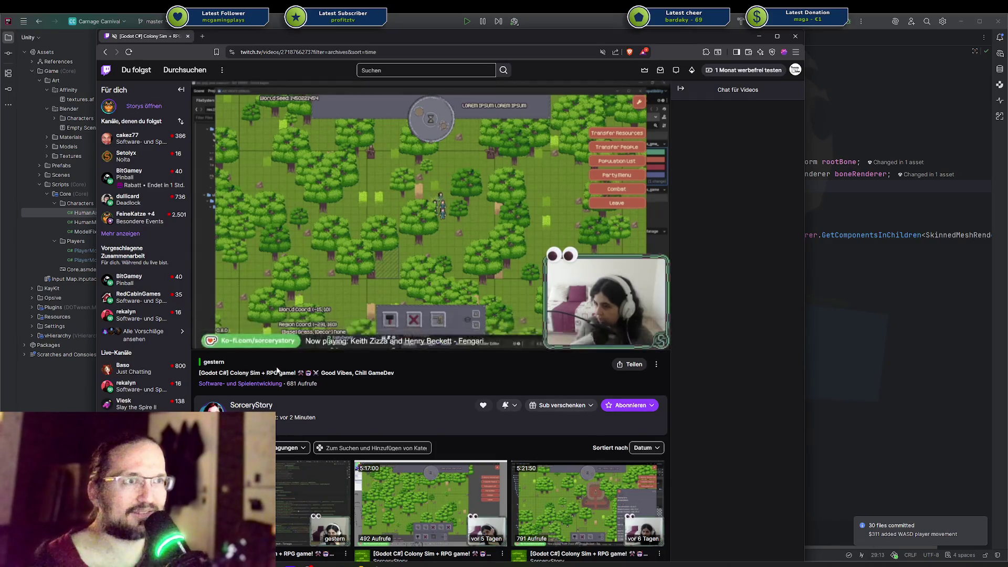
Step: Look over the Colony Sim + RPG broadcast page and followed channels, then return to Rider
{"action": "triple_click", "coordinate": [237, 373]}
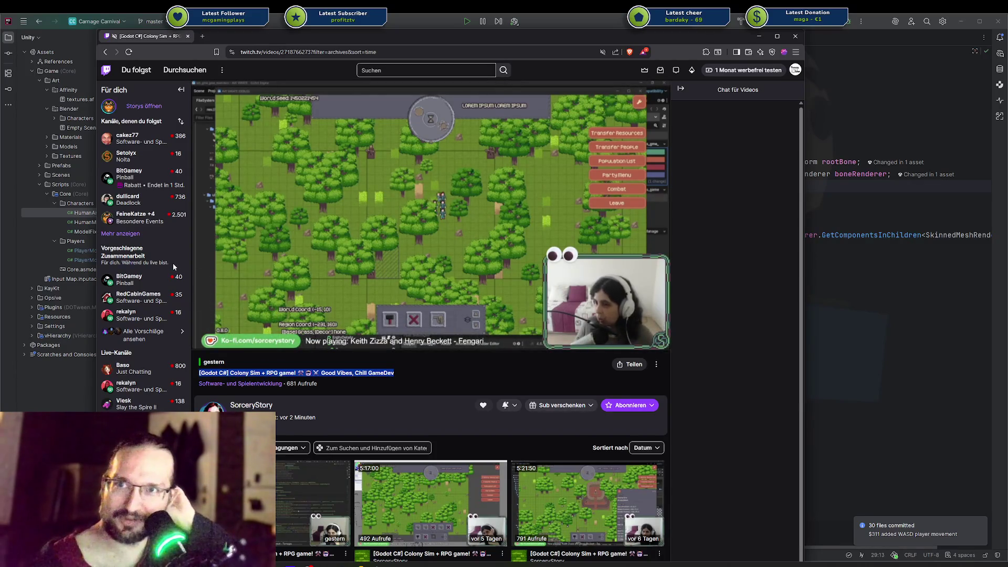
{"action": "left_click", "coordinate": [120, 234]}
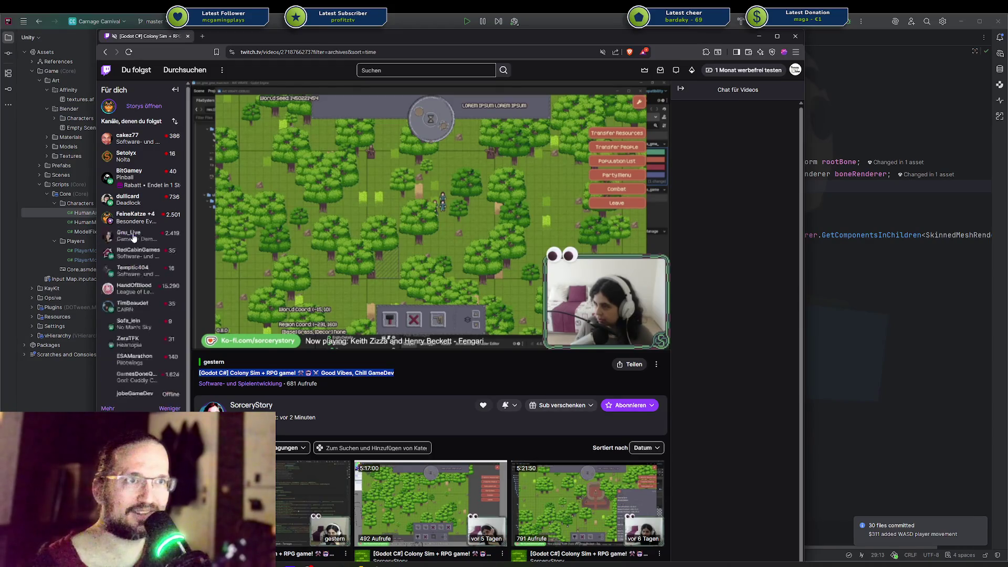
{"action": "scroll", "coordinate": [126, 367], "scroll_direction": "down", "scroll_amount": 5}
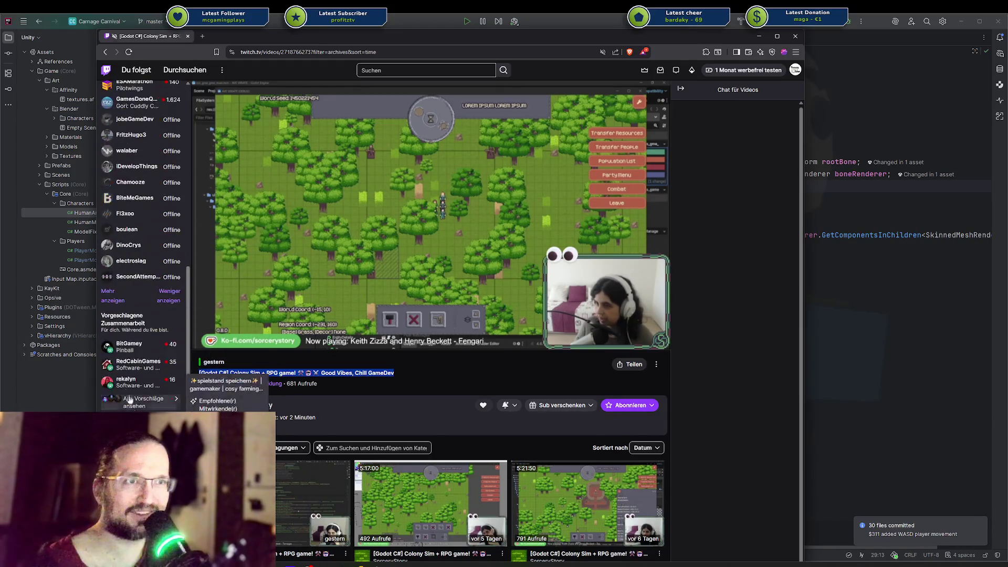
{"action": "scroll", "coordinate": [122, 294], "scroll_direction": "up", "scroll_amount": 5}
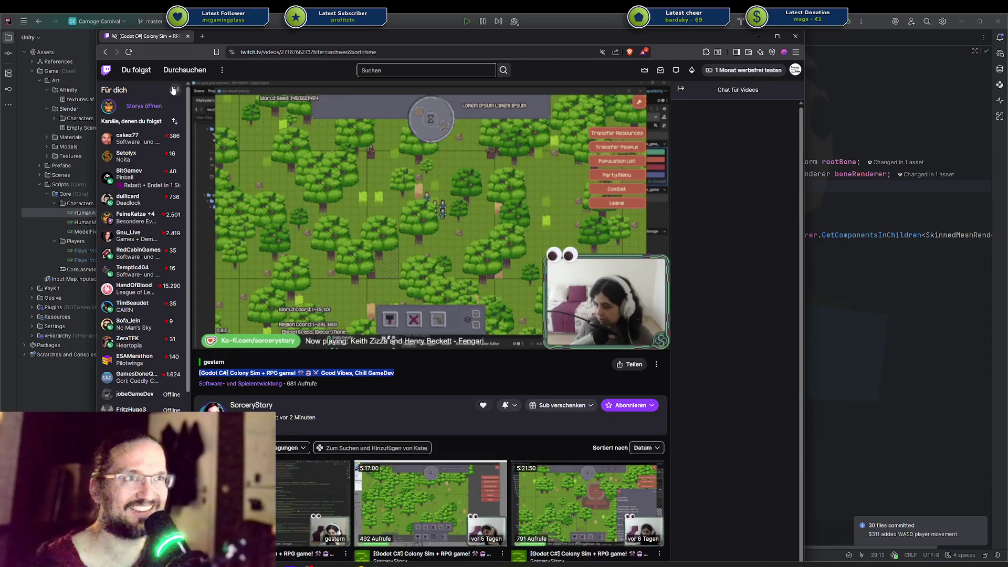
{"action": "left_click", "coordinate": [315, 417]}
{"action": "scroll", "coordinate": [313, 412], "scroll_direction": "down", "scroll_amount": 2}
{"action": "scroll", "coordinate": [429, 378], "scroll_direction": "up", "scroll_amount": 2}
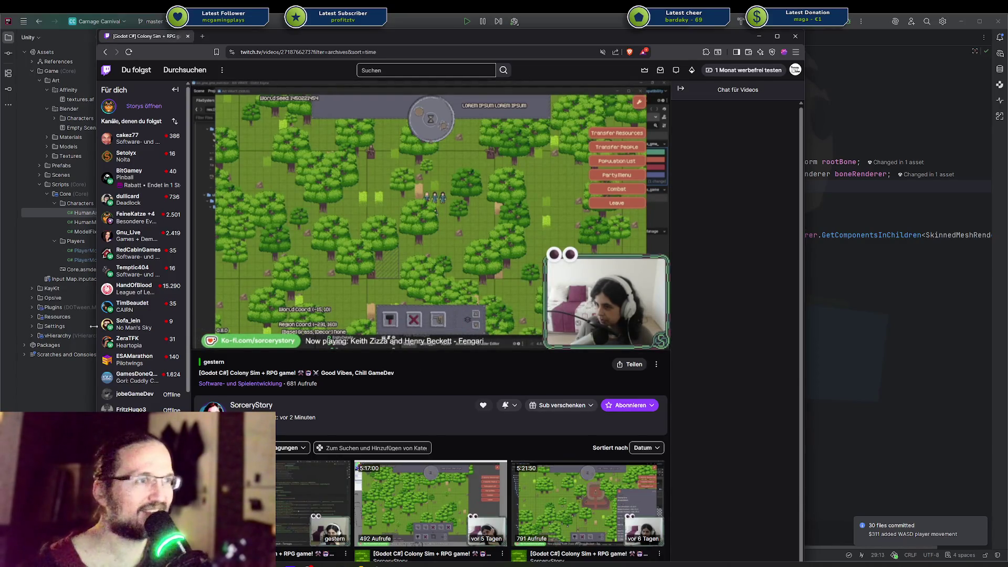
{"action": "scroll", "coordinate": [360, 374], "scroll_direction": "down", "scroll_amount": 1}
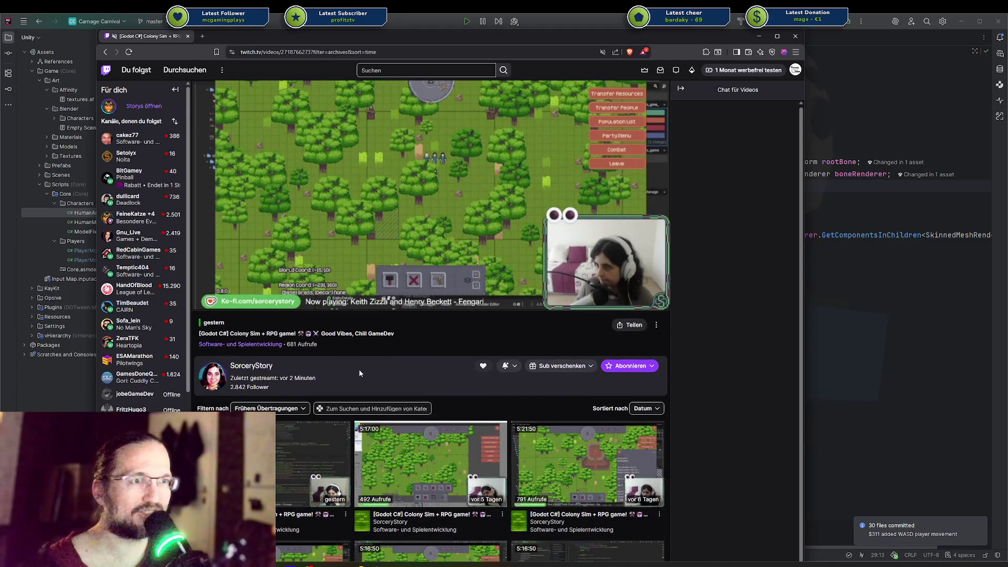
{"action": "scroll", "coordinate": [436, 202], "scroll_direction": "up", "scroll_amount": 1}
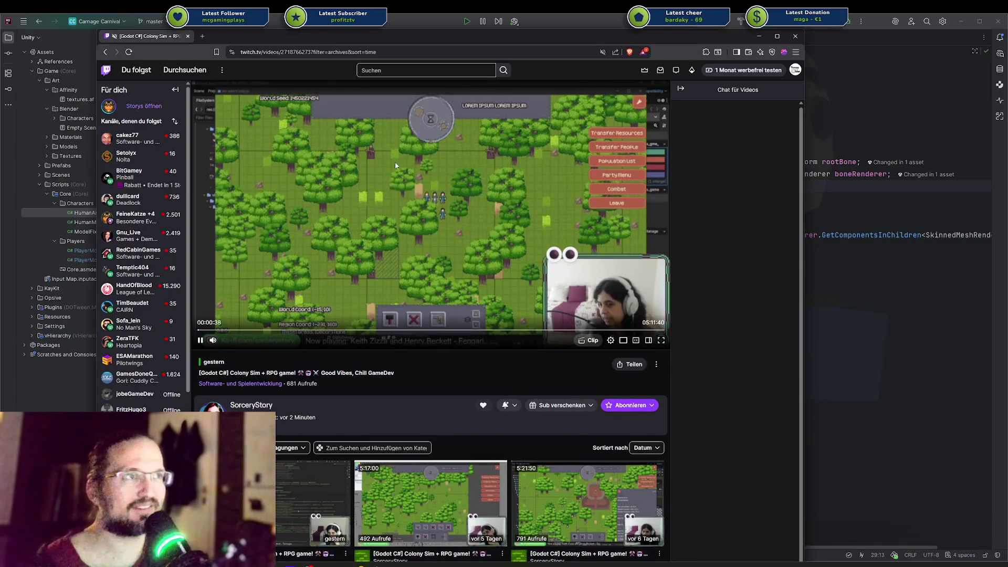
{"action": "scroll", "coordinate": [396, 342], "scroll_direction": "down", "scroll_amount": 5}
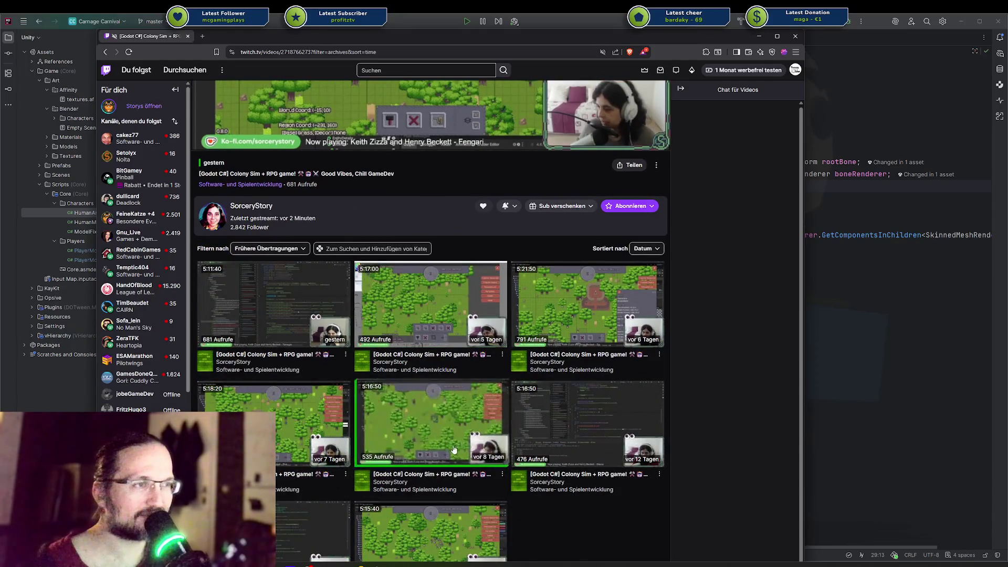
{"action": "scroll", "coordinate": [414, 433], "scroll_direction": "up", "scroll_amount": 5}
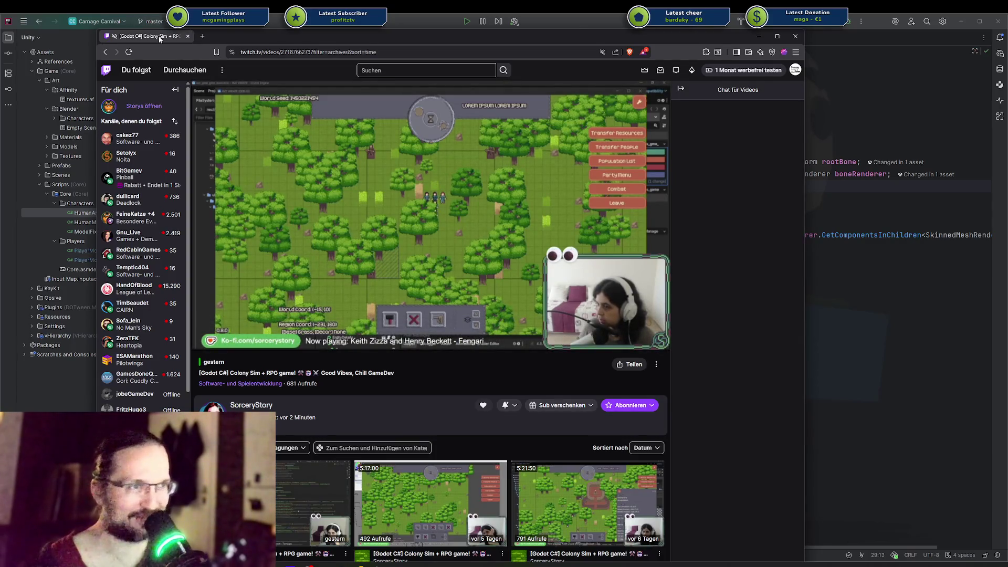
{"action": "key", "text": "alt+Tab"}
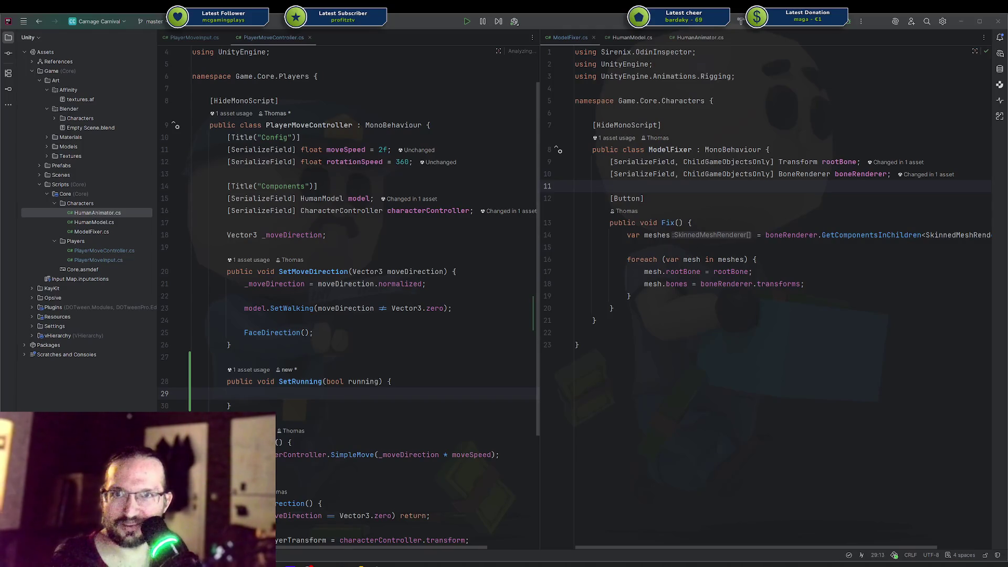
Step: Drag the Twitch channel window back over the Rider editor
{"action": "mouse_move", "coordinate": [1007, 336]}
{"action": "left_mouse_down"}
{"action": "mouse_move", "coordinate": [682, 278]}
{"action": "mouse_move", "coordinate": [556, 115]}
{"action": "mouse_move", "coordinate": [355, 60]}
{"action": "left_mouse_up"}
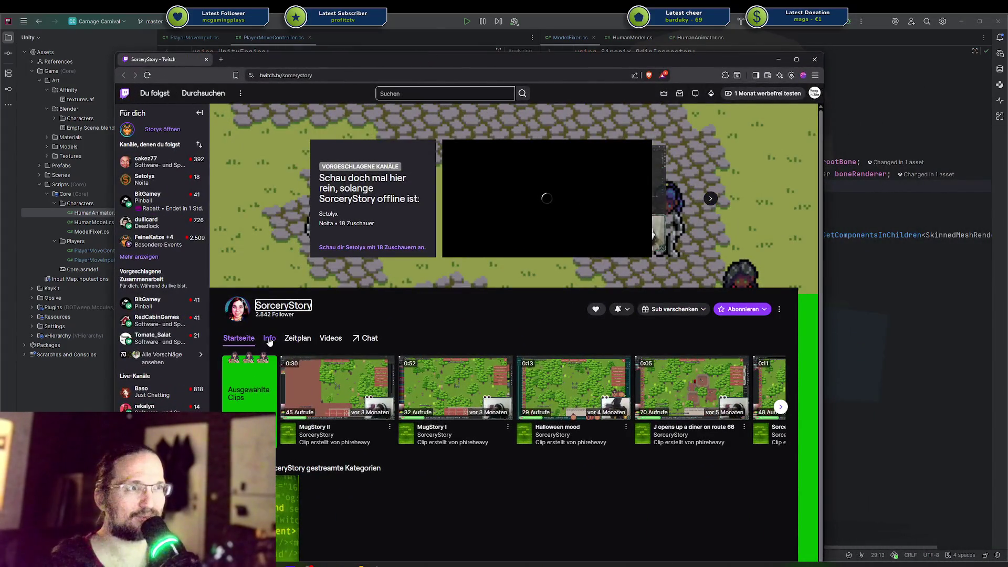
Step: Read through SorceryStory's About page goals and panels, then go to the channel's Videos
{"action": "left_click", "coordinate": [270, 338]}
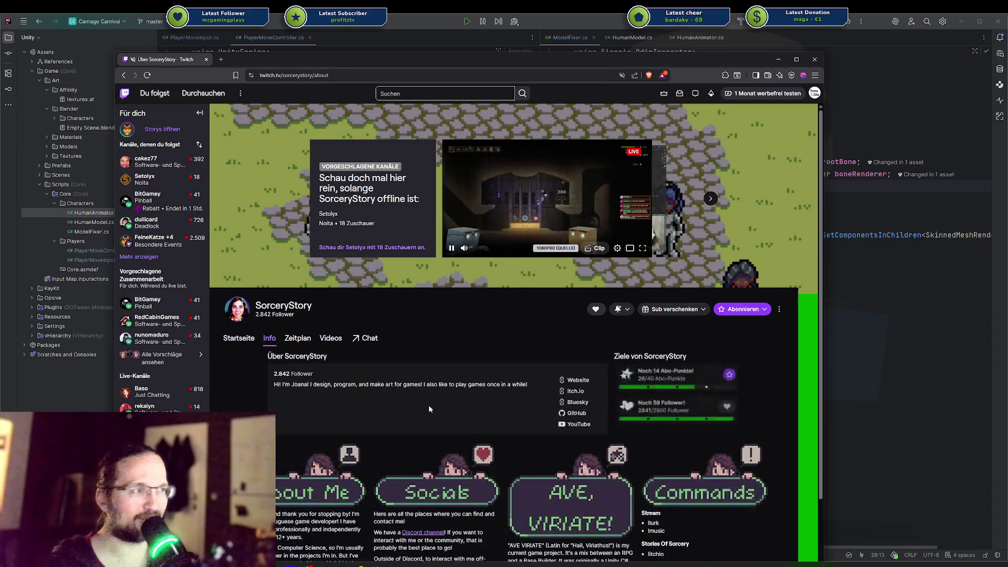
{"action": "scroll", "coordinate": [611, 358], "scroll_direction": "down", "scroll_amount": 2}
{"action": "scroll", "coordinate": [611, 359], "scroll_direction": "down", "scroll_amount": 4}
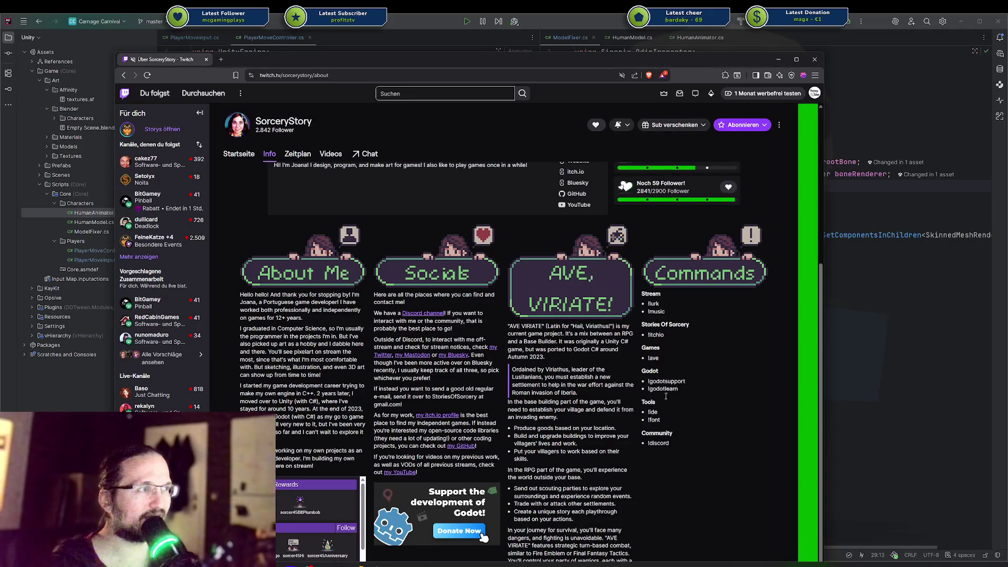
{"action": "scroll", "coordinate": [662, 455], "scroll_direction": "up", "scroll_amount": 3}
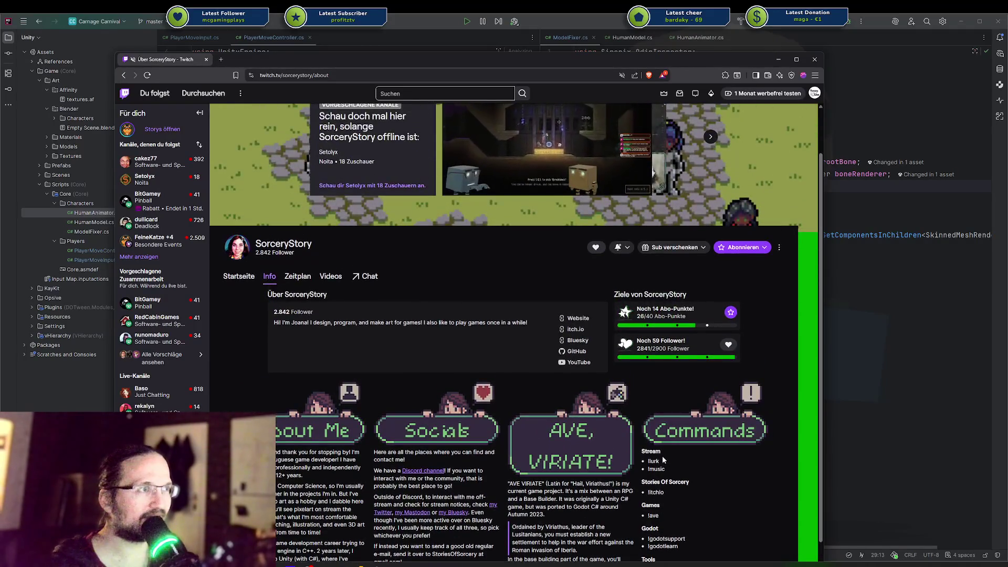
{"action": "scroll", "coordinate": [640, 446], "scroll_direction": "down", "scroll_amount": 3}
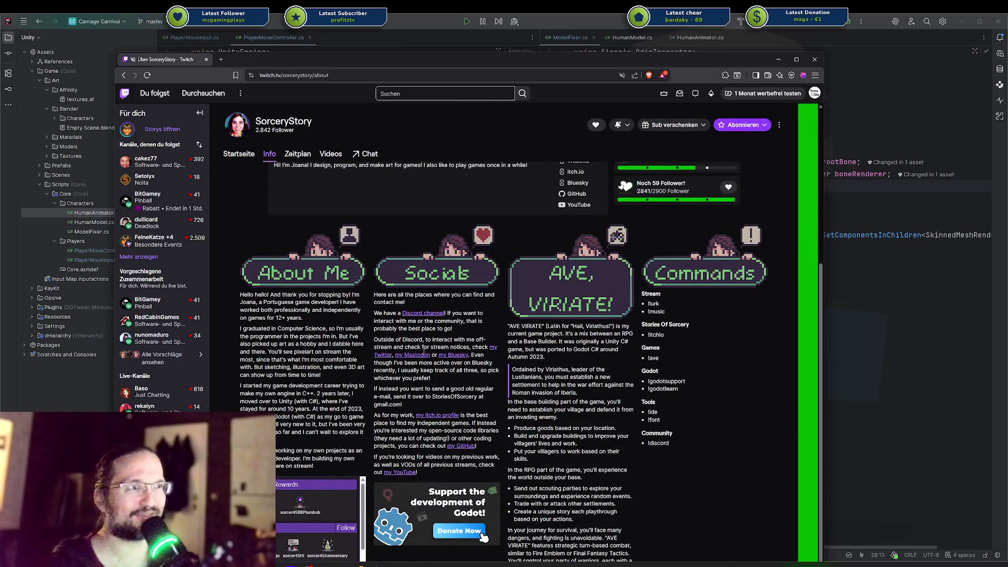
{"action": "key", "text": "ctrl+f"}
{"action": "key", "text": "Escape"}
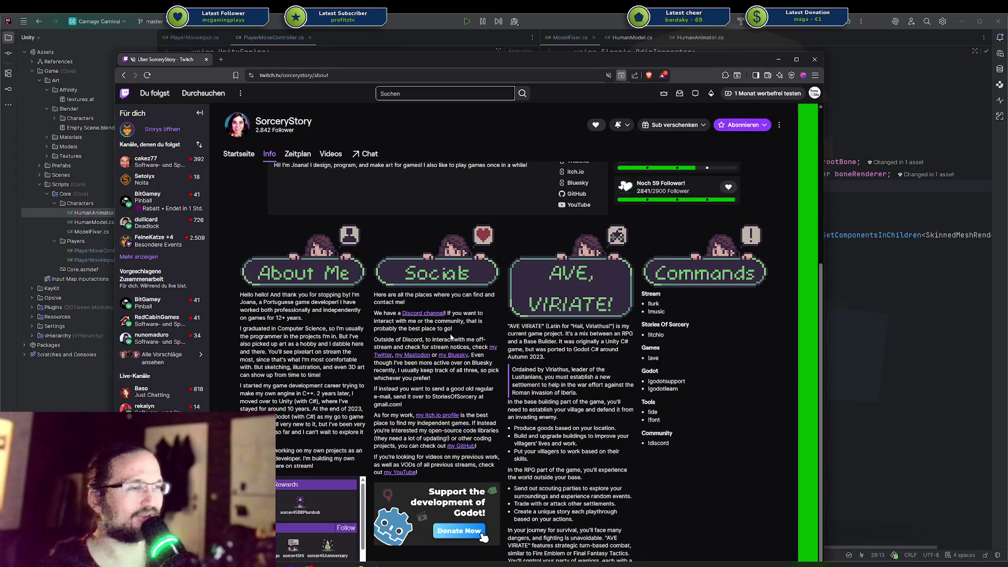
{"action": "scroll", "coordinate": [457, 336], "scroll_direction": "up", "scroll_amount": 2}
{"action": "scroll", "coordinate": [457, 337], "scroll_direction": "up", "scroll_amount": 2}
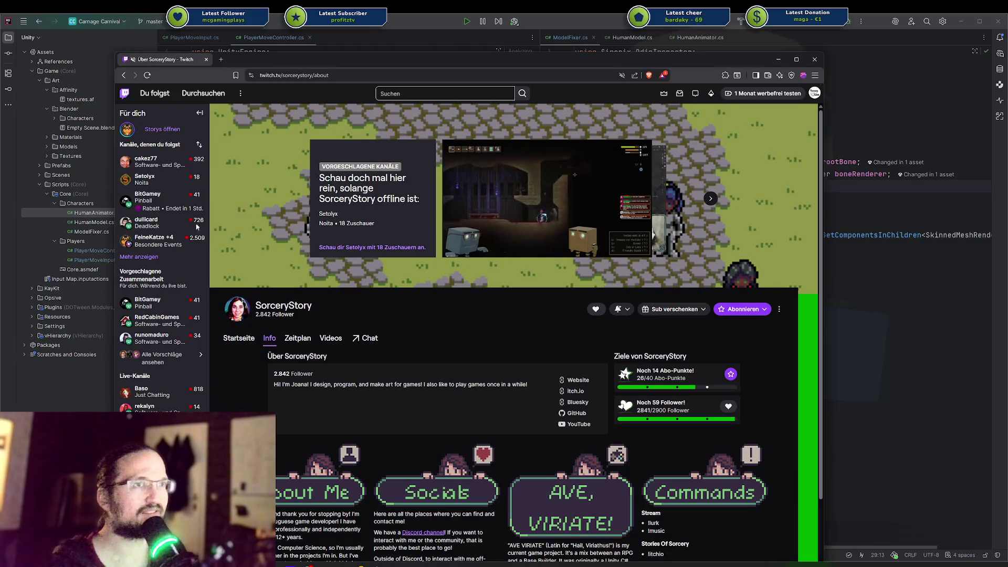
{"action": "mouse_move", "coordinate": [158, 222]}
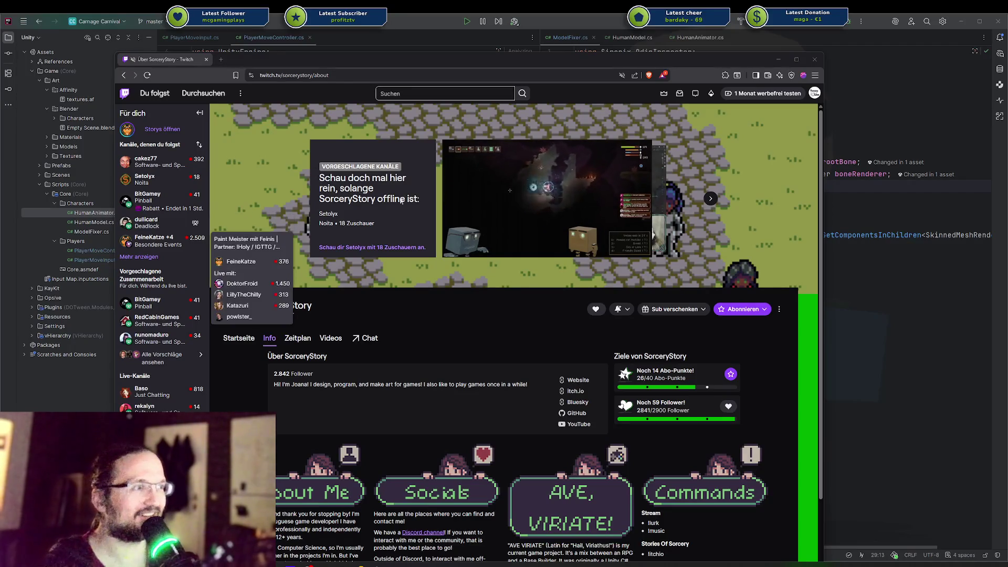
{"action": "scroll", "coordinate": [400, 192], "scroll_direction": "down", "scroll_amount": 3}
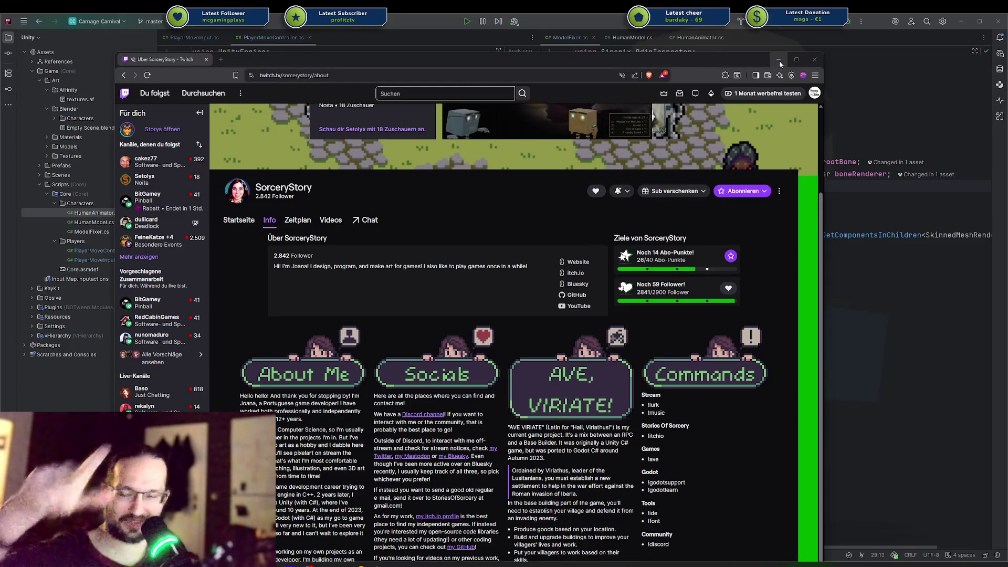
{"action": "scroll", "coordinate": [528, 157], "scroll_direction": "up", "scroll_amount": 3}
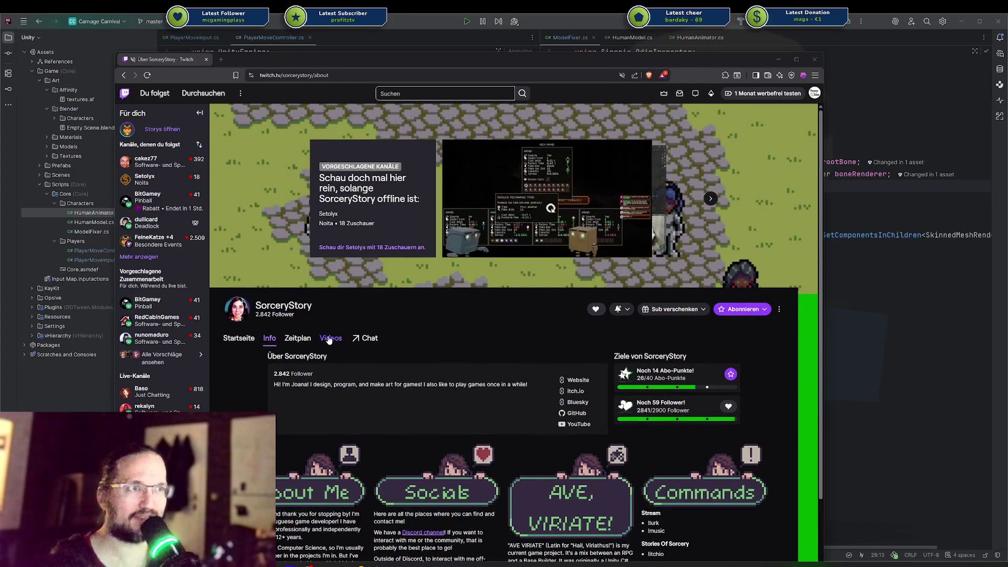
{"action": "left_click", "coordinate": [329, 338]}
{"action": "scroll", "coordinate": [326, 399], "scroll_direction": "down", "scroll_amount": 3}
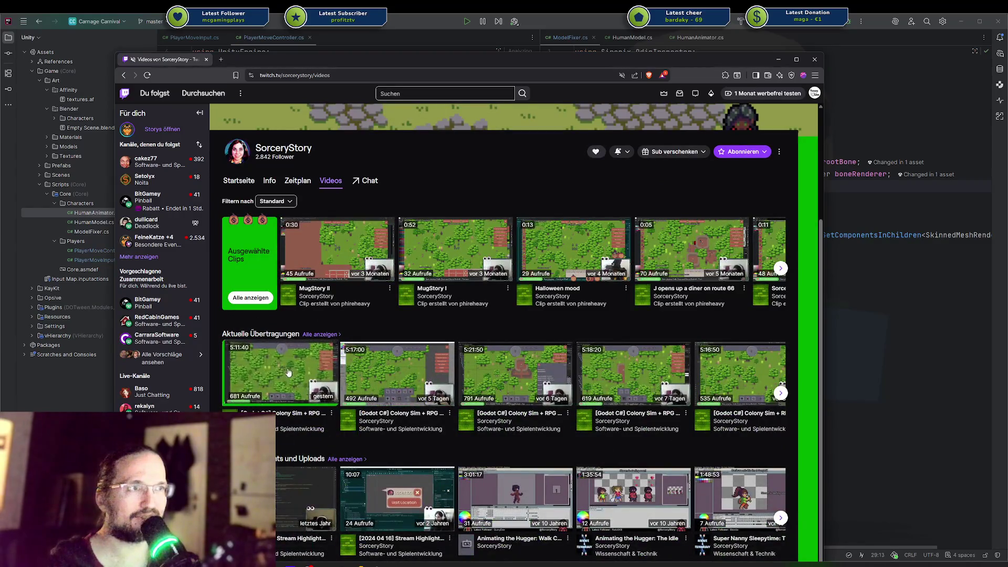
{"action": "left_click", "coordinate": [311, 335]}
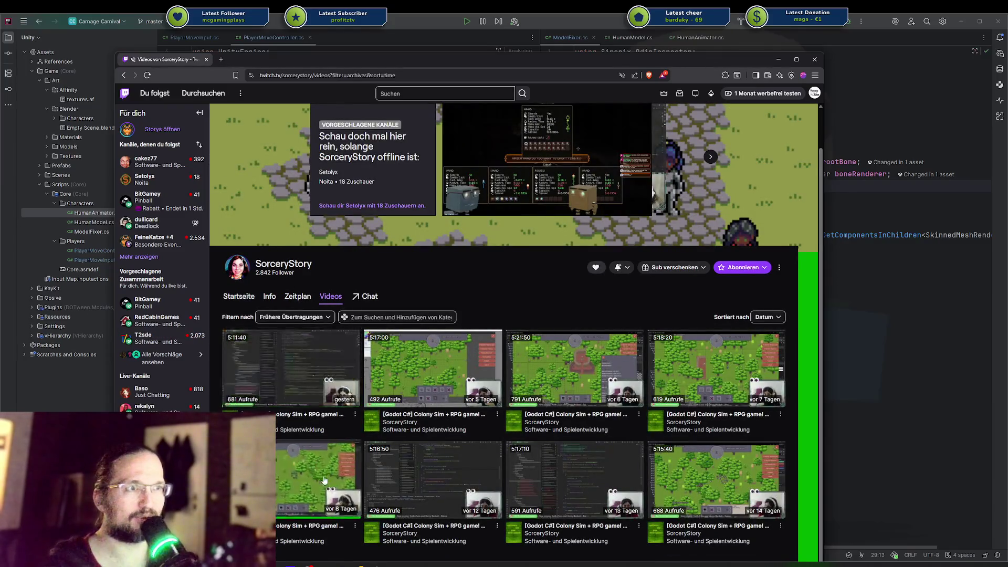
{"action": "left_click", "coordinate": [282, 384]}
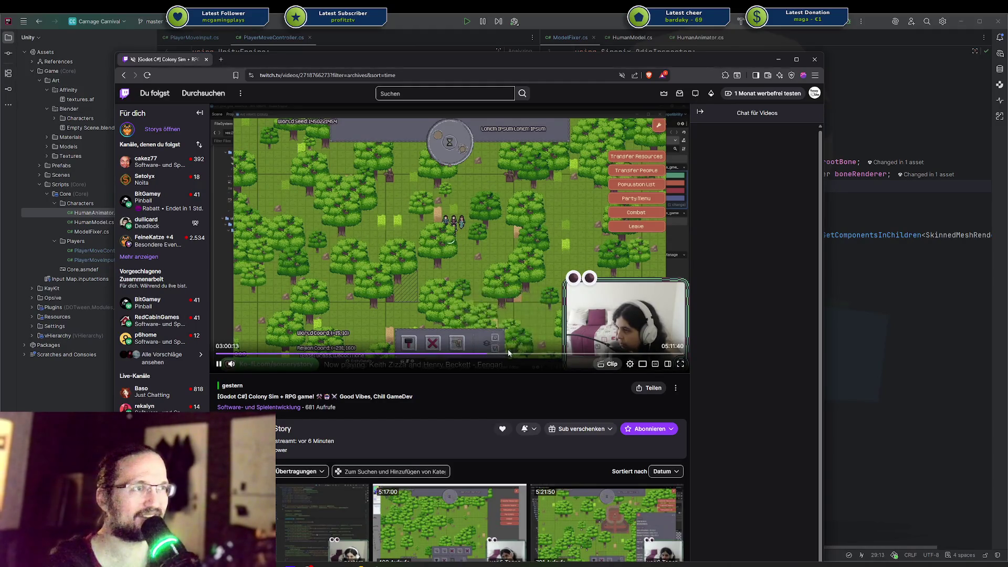
{"action": "left_click", "coordinate": [486, 355]}
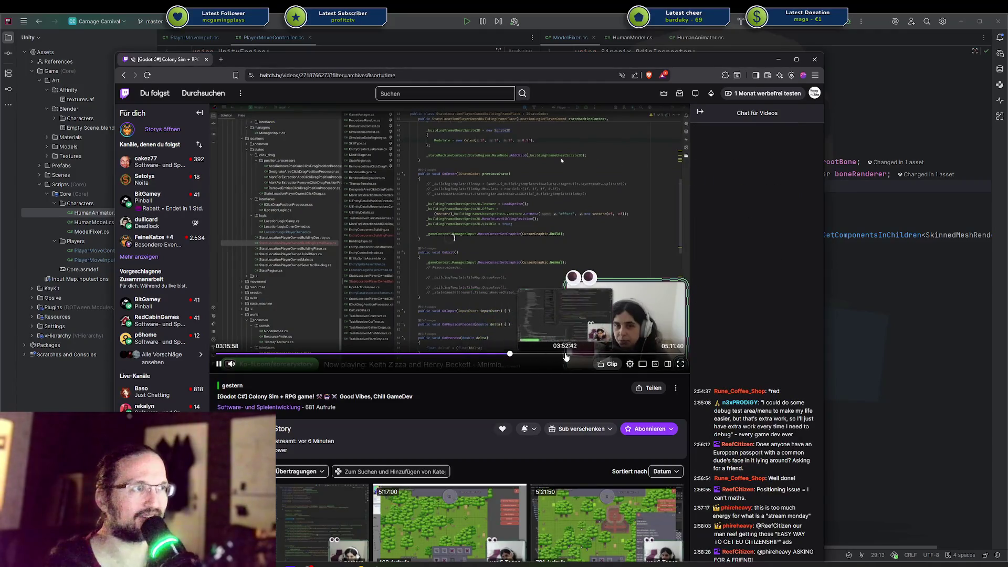
{"action": "left_click", "coordinate": [565, 355]}
{"action": "left_click", "coordinate": [583, 355]}
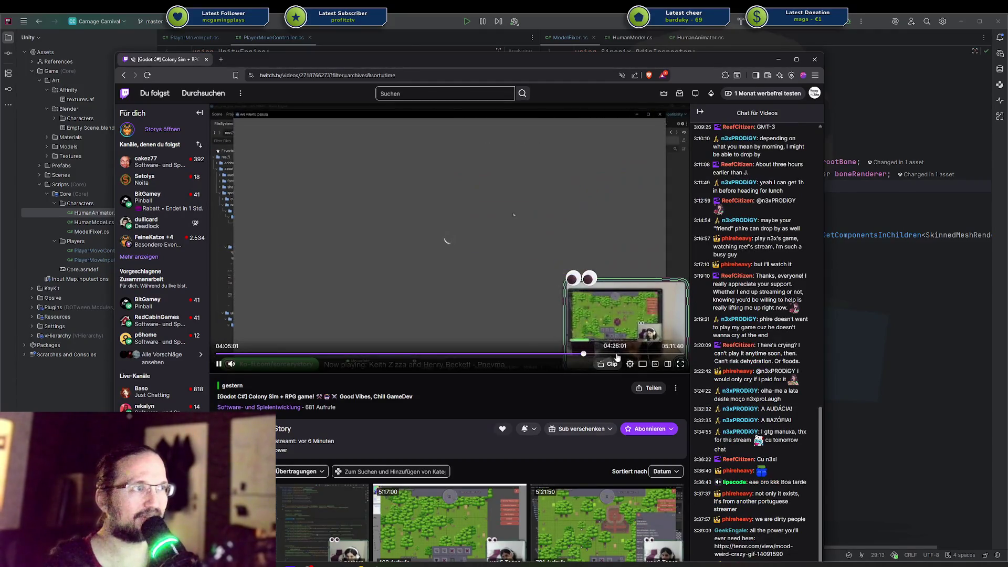
{"action": "left_click", "coordinate": [619, 355]}
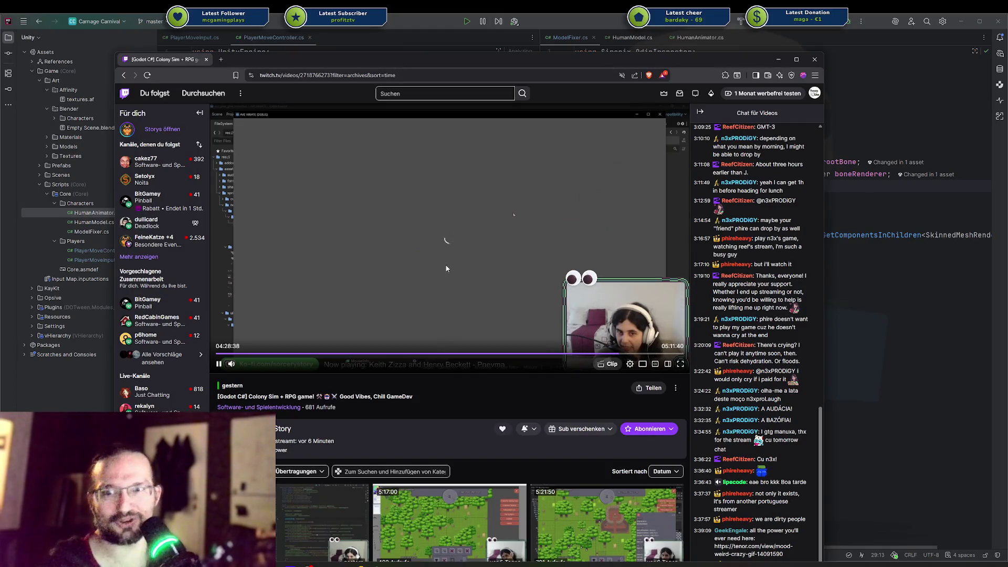
{"action": "left_click", "coordinate": [636, 354]}
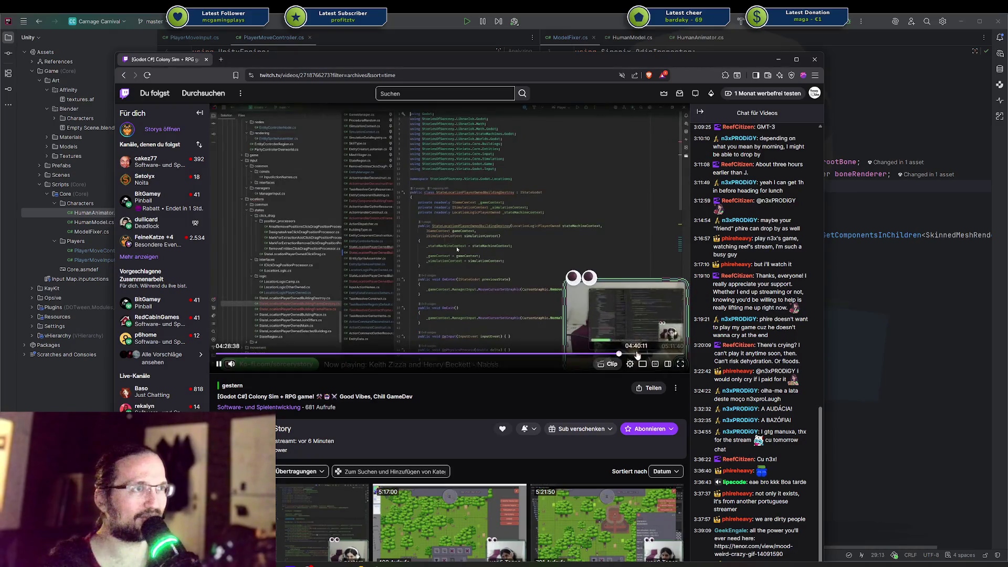
{"action": "left_click", "coordinate": [656, 355]}
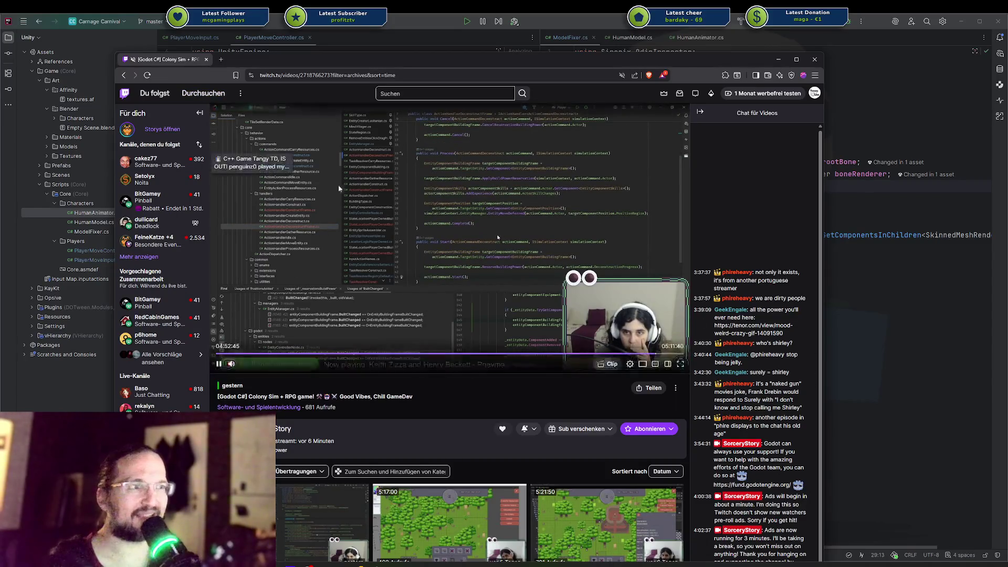
{"action": "scroll", "coordinate": [455, 333], "scroll_direction": "down", "scroll_amount": 2}
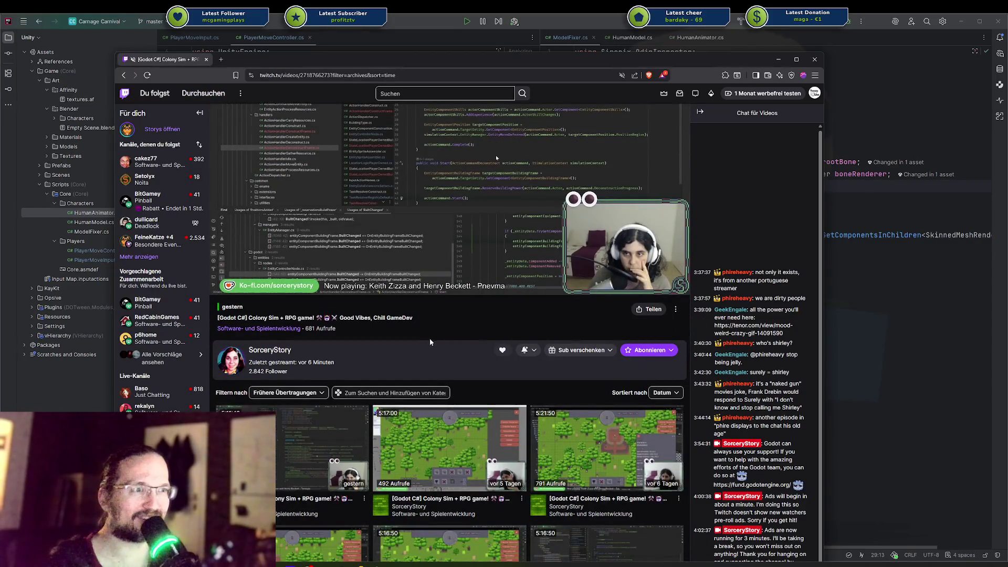
{"action": "scroll", "coordinate": [431, 341], "scroll_direction": "up", "scroll_amount": 1}
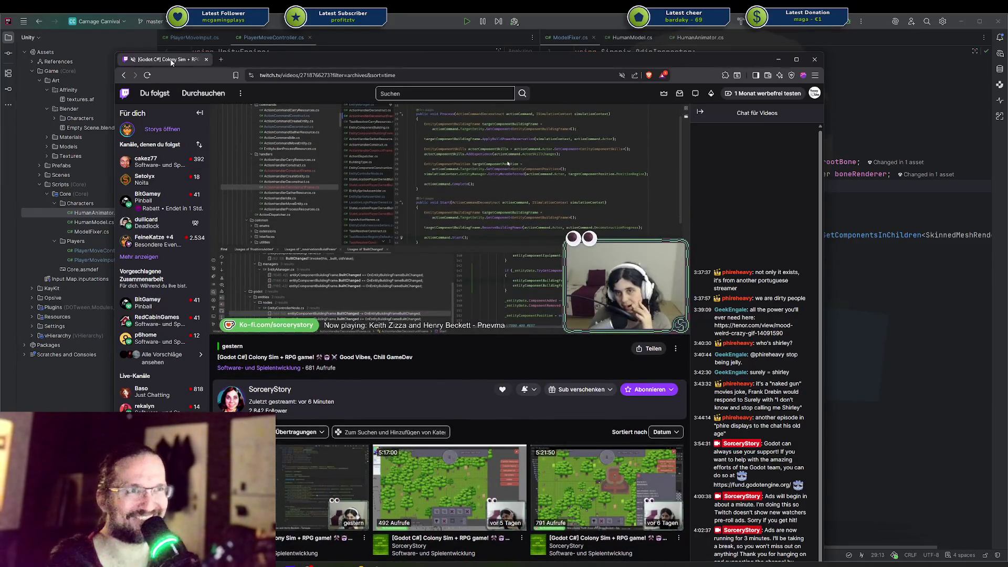
{"action": "key", "text": "alt+Tab"}
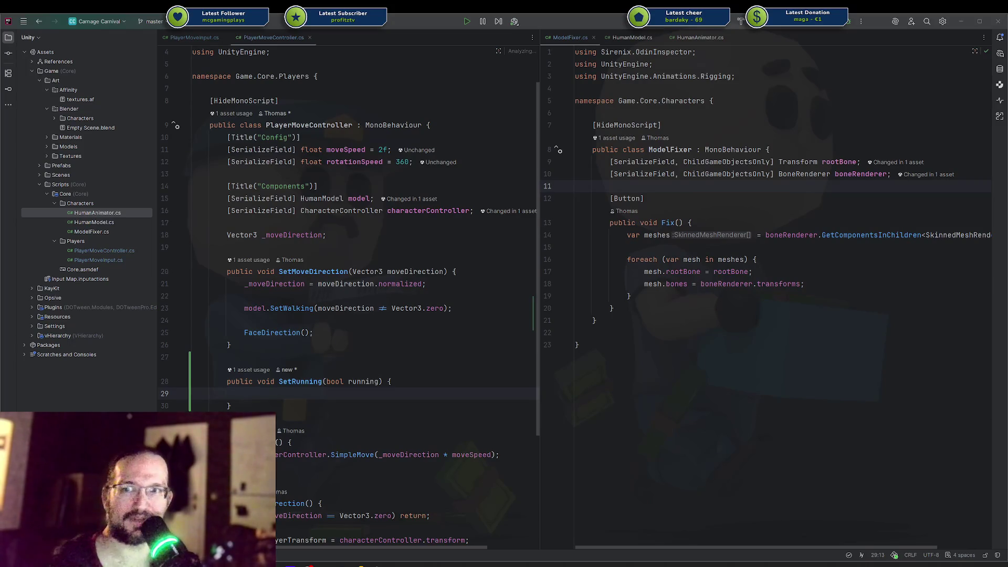
Step: Review the empty SetRunning and SetMoveDirection bodies in PlayerMoveController.cs, then switch to Steam
{"action": "left_click", "coordinate": [344, 381]}
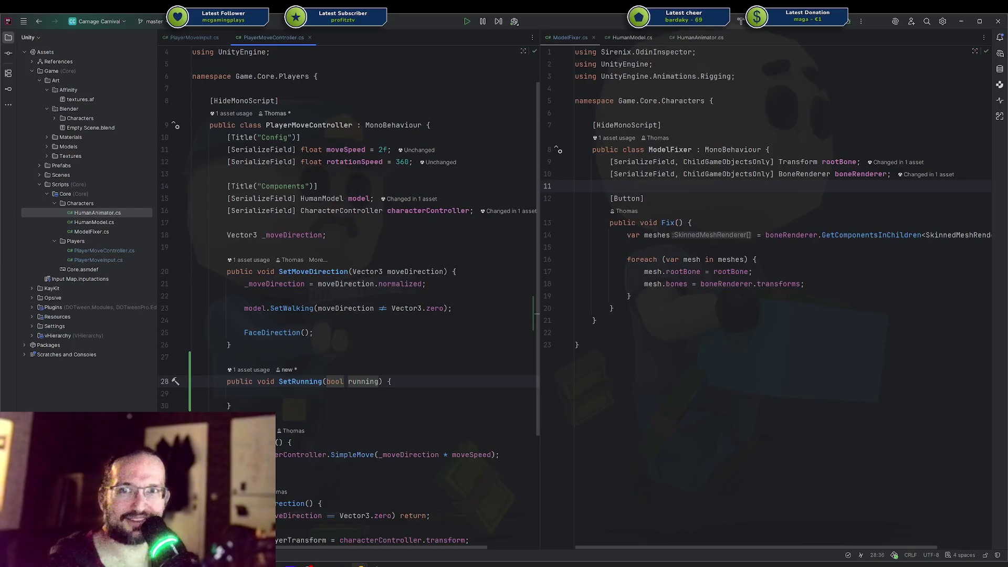
{"action": "left_click", "coordinate": [421, 315]}
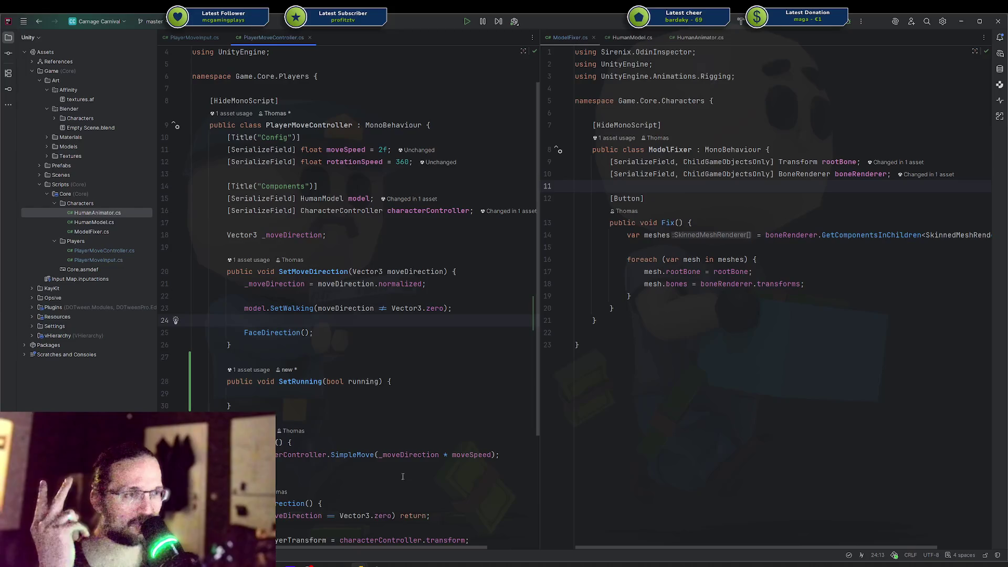
{"action": "key", "text": "alt+Tab"}
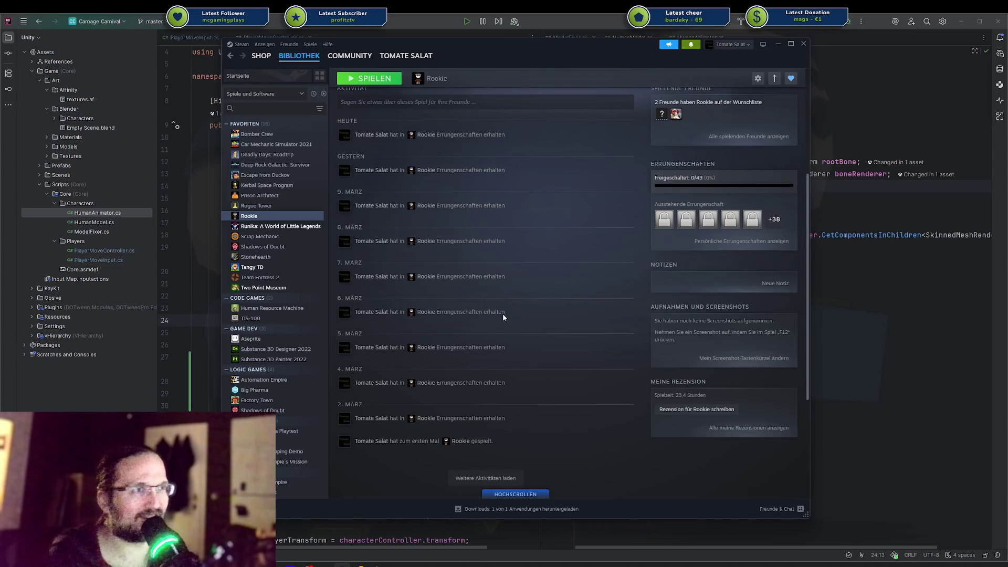
Step: Scroll through Rookie's achievements list, then switch to the Achievements sheet in Affinity Designer
{"action": "scroll", "coordinate": [523, 268], "scroll_direction": "up", "scroll_amount": 4}
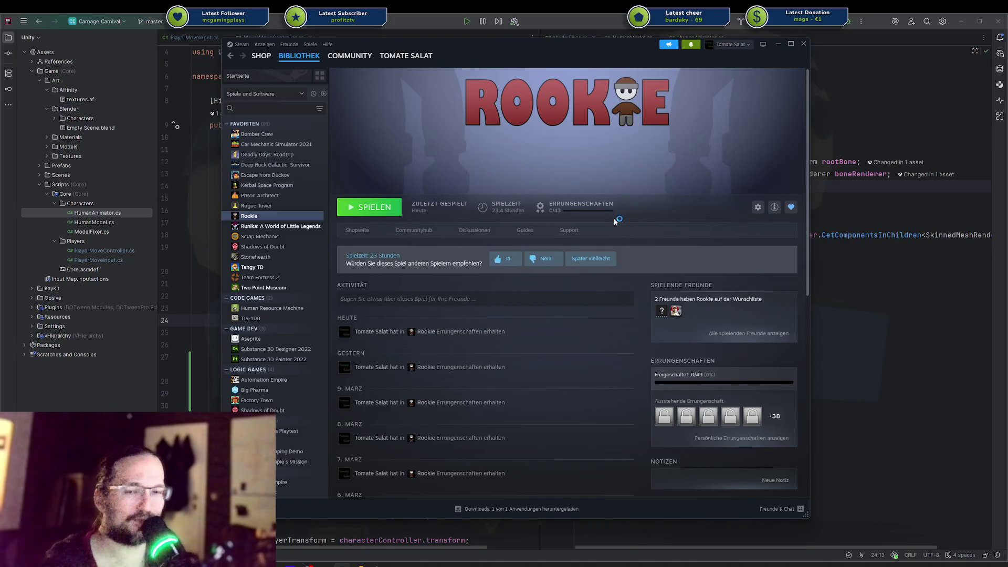
{"action": "scroll", "coordinate": [651, 272], "scroll_direction": "down", "scroll_amount": 3}
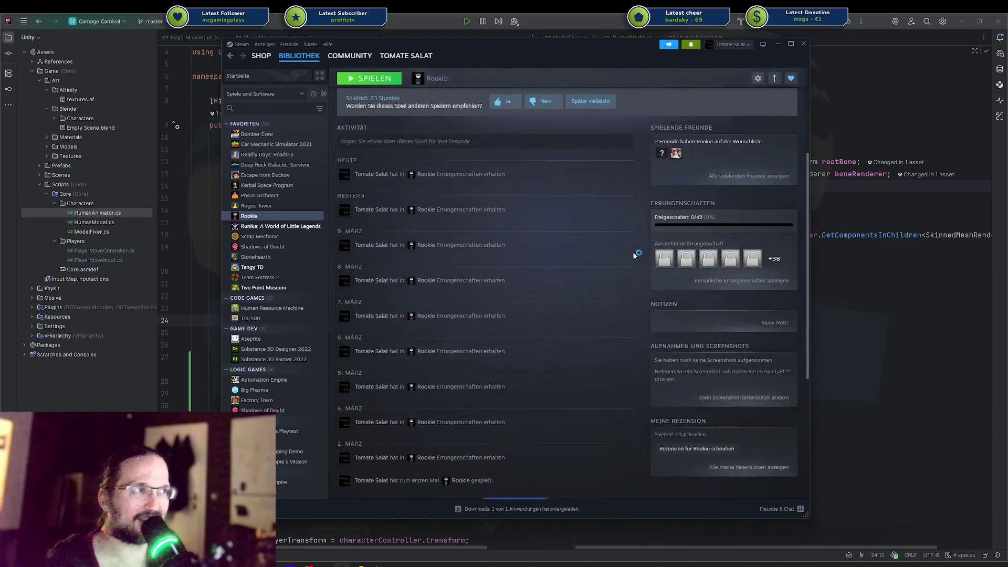
{"action": "left_click", "coordinate": [663, 262]}
{"action": "scroll", "coordinate": [641, 243], "scroll_direction": "down", "scroll_amount": 15}
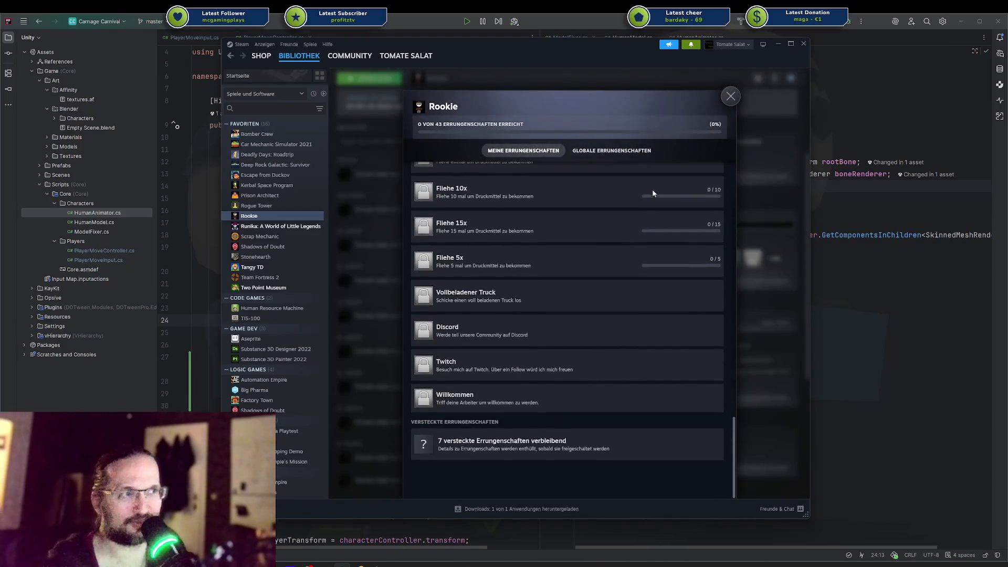
{"action": "left_click", "coordinate": [731, 97]}
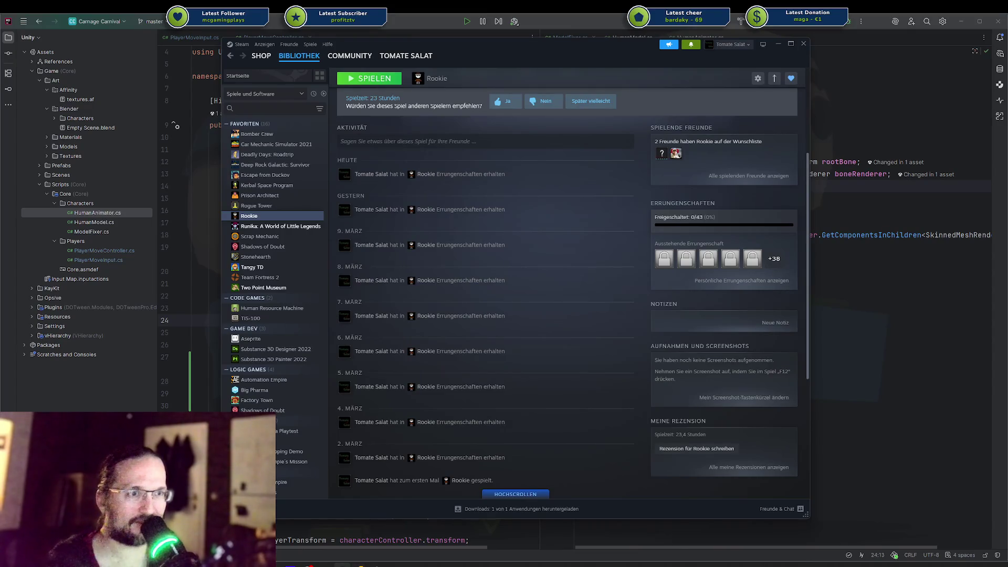
{"action": "key", "text": "alt+Tab"}
{"action": "scroll", "coordinate": [333, 405], "scroll_direction": "up", "scroll_amount": 3}
{"action": "scroll", "coordinate": [308, 360], "scroll_direction": "down", "scroll_amount": 1}
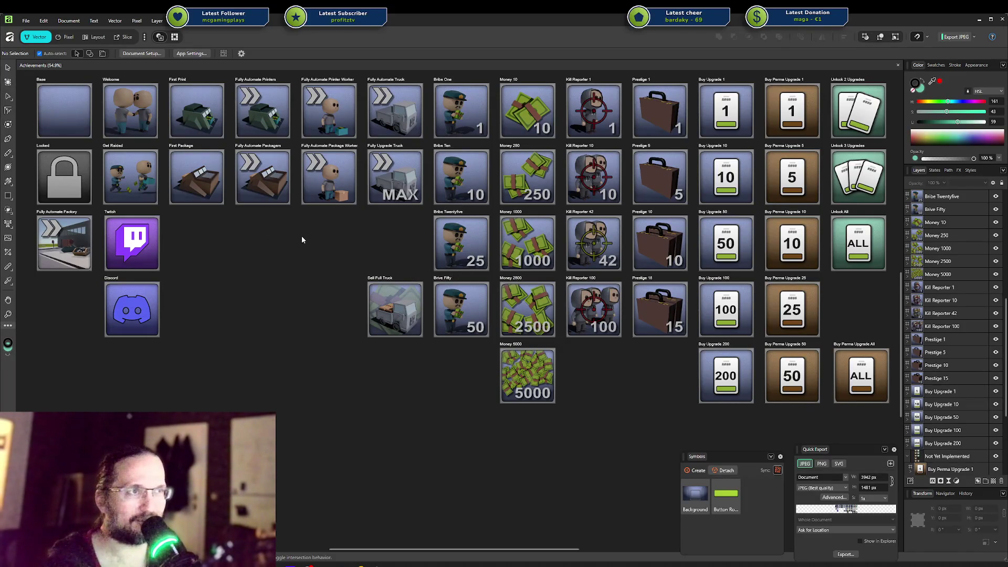
Step: Pan around the Achievements artboards in Affinity Designer
{"action": "scroll", "coordinate": [793, 200], "scroll_direction": "right", "scroll_amount": 3}
{"action": "scroll", "coordinate": [793, 200], "scroll_direction": "up", "scroll_amount": 1}
{"action": "mouse_move", "coordinate": [806, 110]}
{"action": "left_mouse_down"}
{"action": "mouse_move", "coordinate": [596, 480]}
{"action": "mouse_move", "coordinate": [601, 472]}
{"action": "left_mouse_up"}
{"action": "scroll", "coordinate": [419, 439], "scroll_direction": "left", "scroll_amount": 4}
{"action": "scroll", "coordinate": [419, 439], "scroll_direction": "down", "scroll_amount": 1}
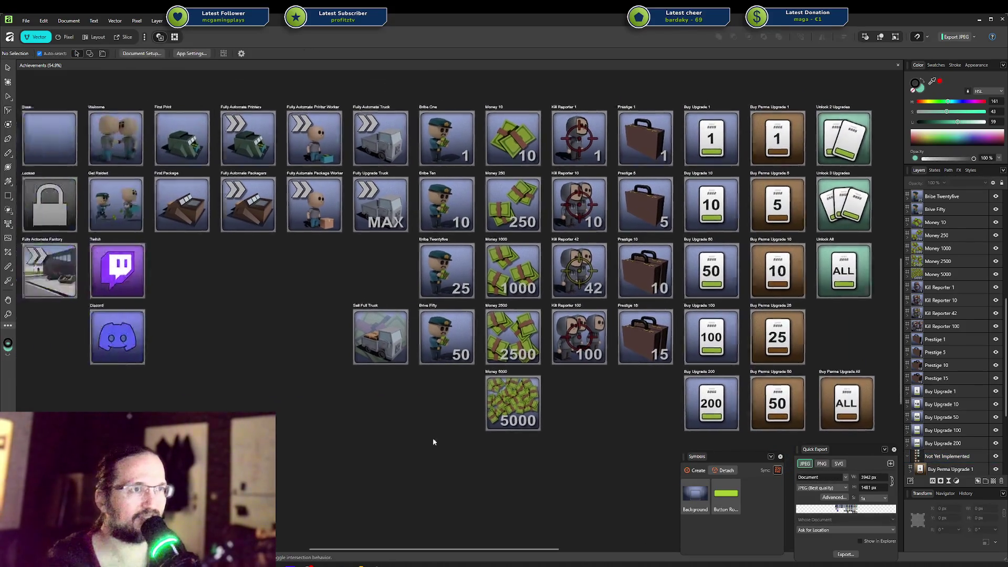
{"action": "scroll", "coordinate": [415, 433], "scroll_direction": "right", "scroll_amount": 2}
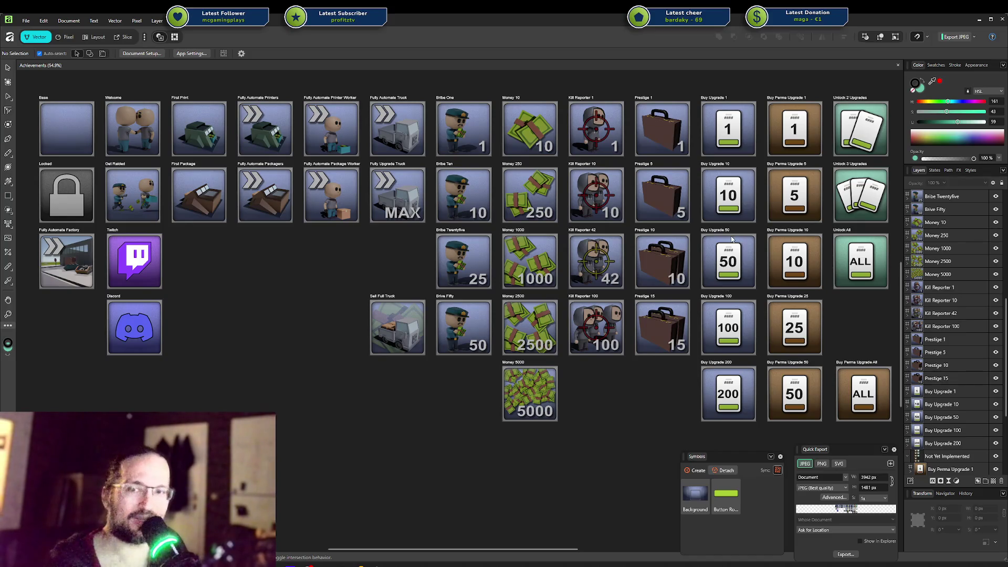
{"action": "mouse_move", "coordinate": [611, 386]}
{"action": "left_mouse_down"}
{"action": "mouse_move", "coordinate": [526, 362]}
{"action": "mouse_move", "coordinate": [572, 367]}
{"action": "left_mouse_up"}
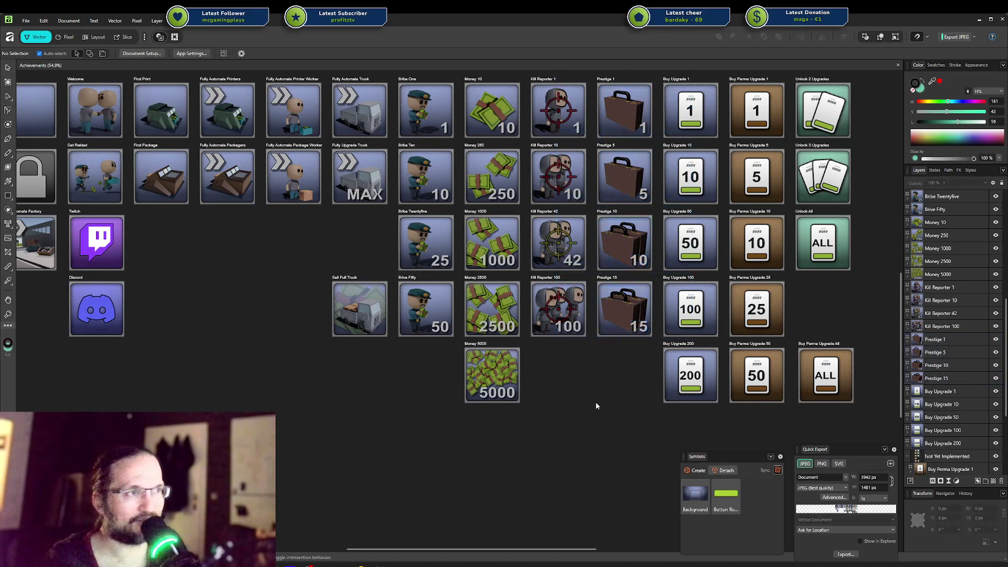
Step: Select and then deselect the Not Yet Implemented icon group
{"action": "scroll", "coordinate": [593, 236], "scroll_direction": "right", "scroll_amount": 5}
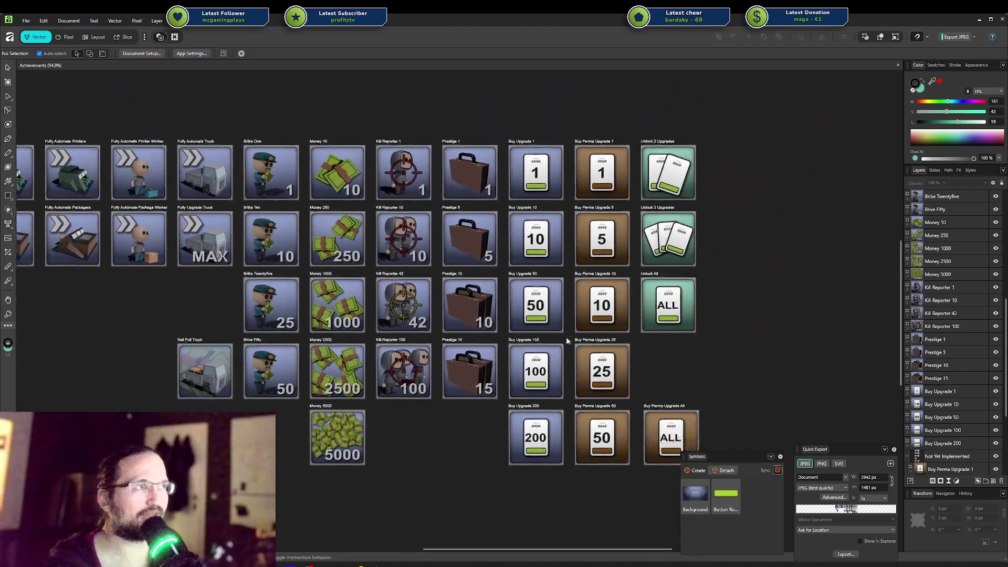
{"action": "scroll", "coordinate": [569, 137], "scroll_direction": "up", "scroll_amount": 1}
{"action": "mouse_move", "coordinate": [570, 130]}
{"action": "left_mouse_down"}
{"action": "mouse_move", "coordinate": [564, 480]}
{"action": "mouse_move", "coordinate": [572, 478]}
{"action": "left_mouse_up"}
{"action": "left_click", "coordinate": [572, 479]}
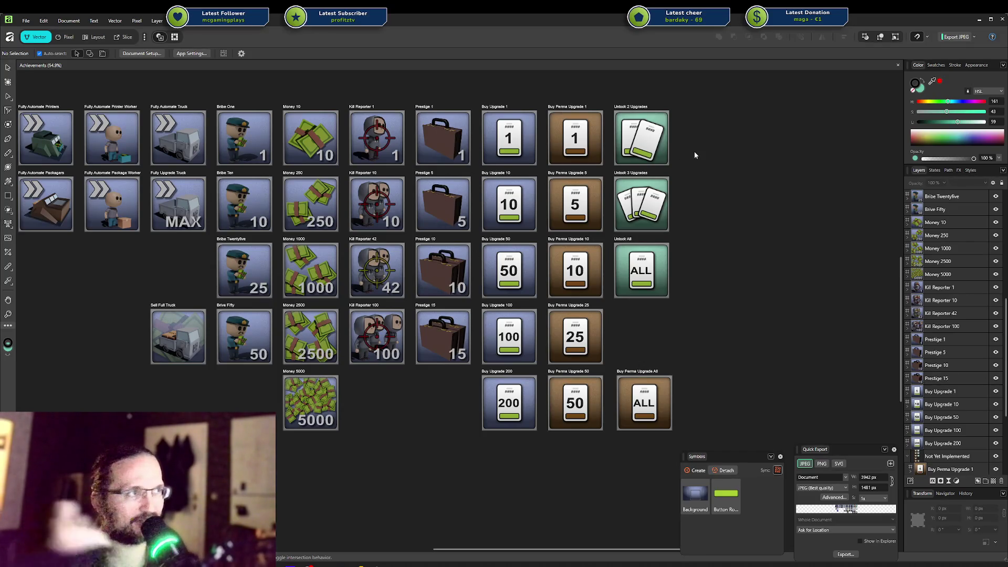
Step: Nudge the view across the icon sheet, then switch back to the Unity editor
{"action": "scroll", "coordinate": [361, 276], "scroll_direction": "left", "scroll_amount": 5}
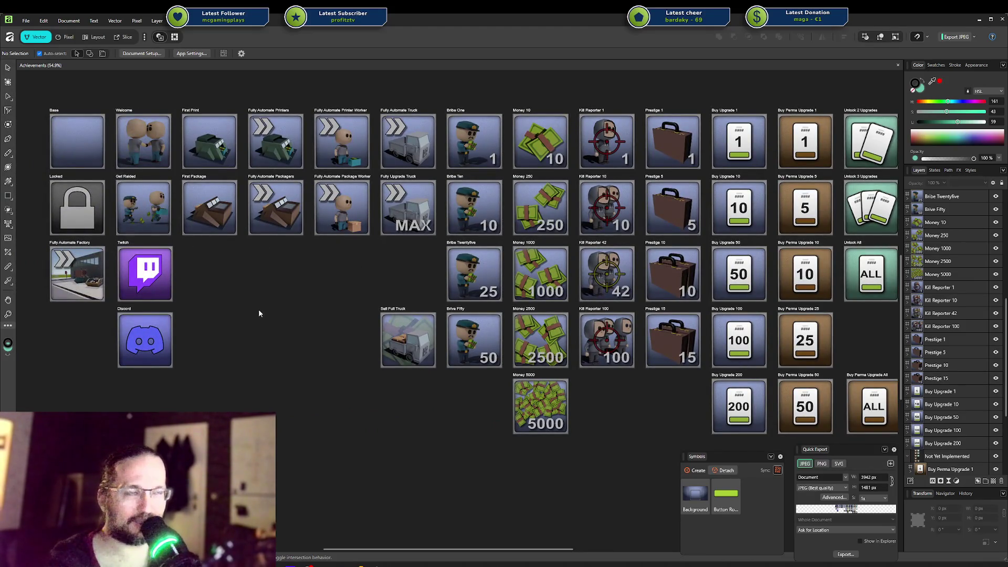
{"action": "left_click_drag", "start_coordinate": [259, 313], "coordinate": [246, 301]}
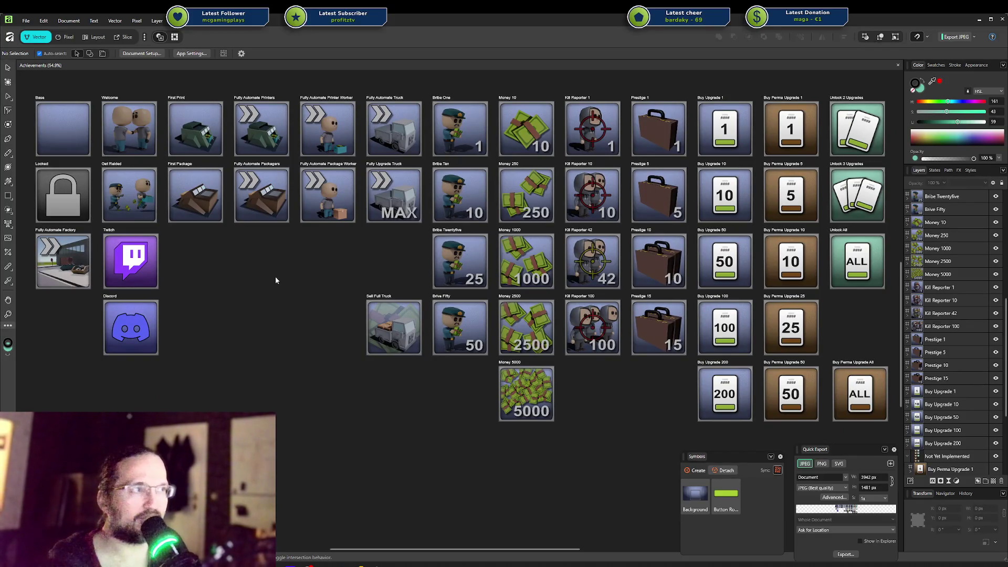
{"action": "left_click_drag", "start_coordinate": [284, 288], "coordinate": [277, 294]}
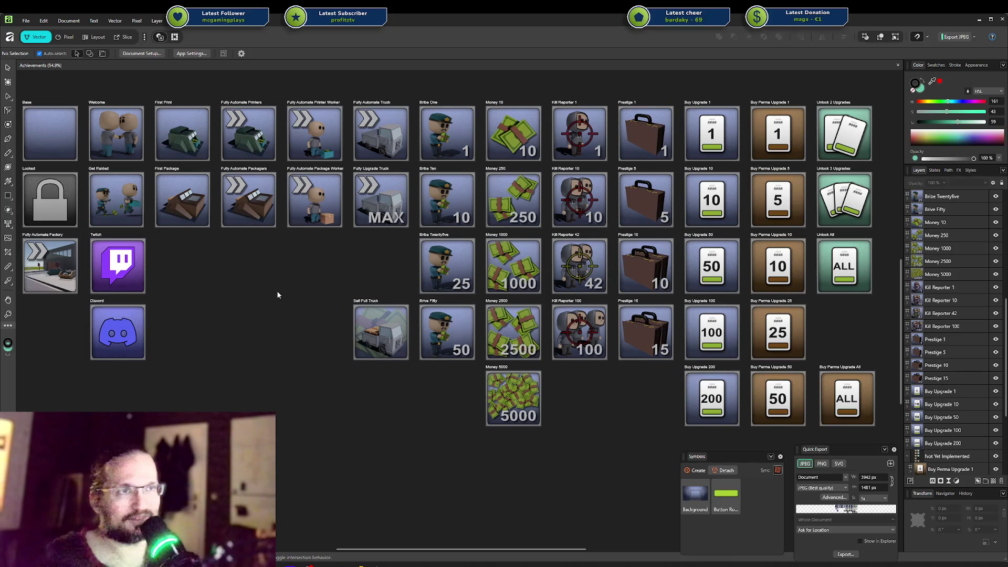
{"action": "mouse_move", "coordinate": [259, 294]}
{"action": "left_mouse_down"}
{"action": "mouse_move", "coordinate": [294, 277]}
{"action": "mouse_move", "coordinate": [260, 286]}
{"action": "left_mouse_up"}
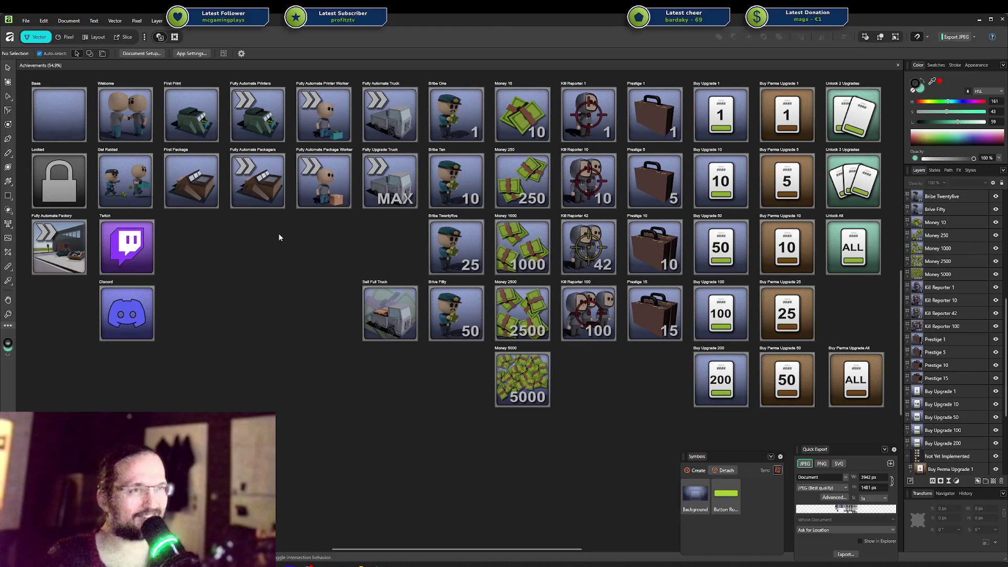
{"action": "scroll", "coordinate": [271, 257], "scroll_direction": "down", "scroll_amount": 1}
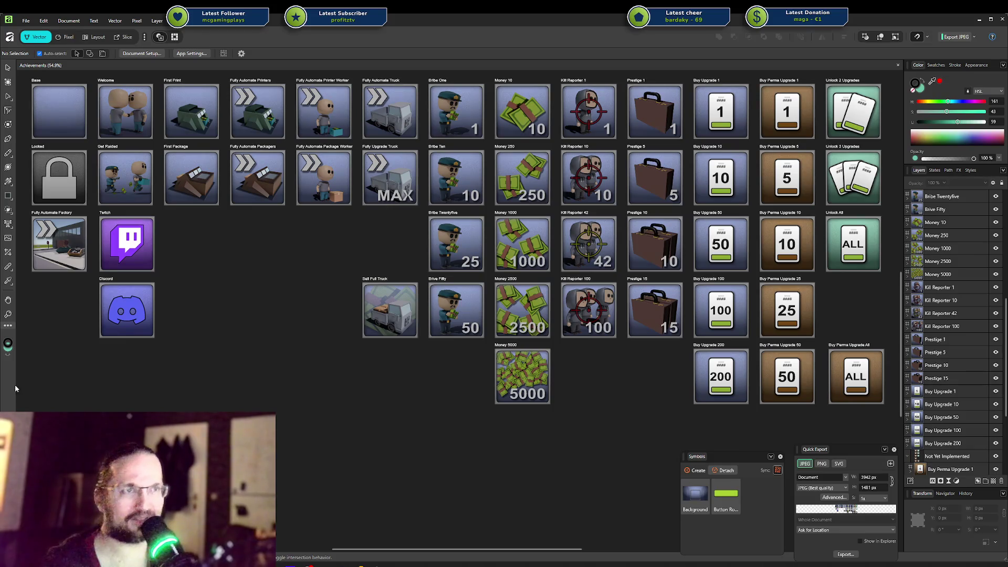
{"action": "left_click", "coordinate": [377, 565]}
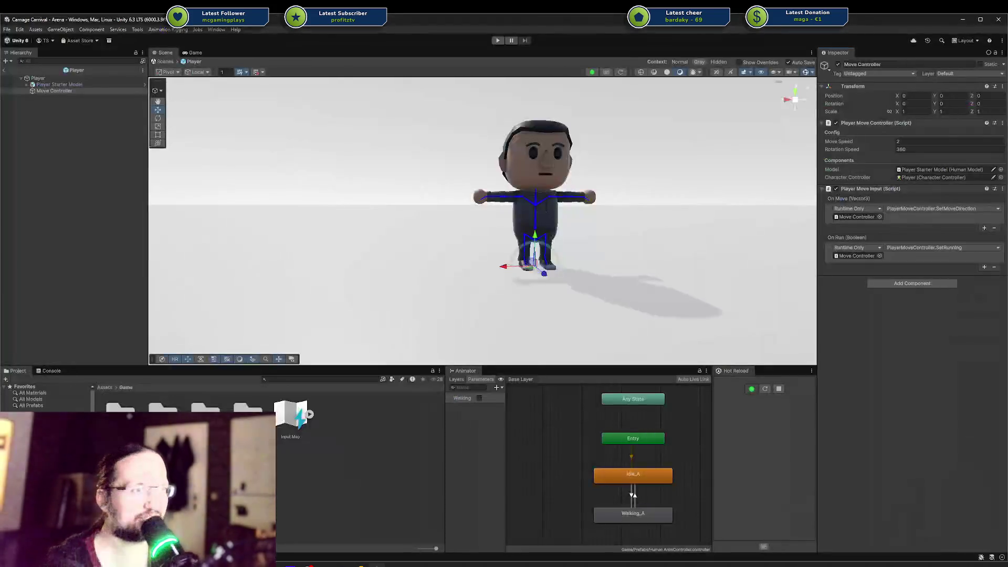
Step: Start Play mode outside prefab editing and walk the player around the arena with WASD
{"action": "left_click", "coordinate": [496, 40]}
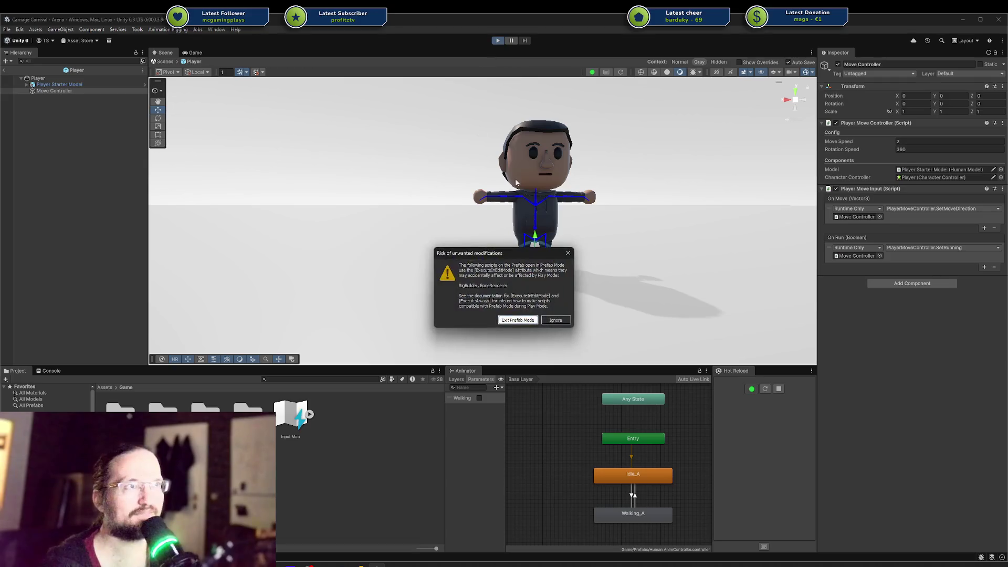
{"action": "left_click", "coordinate": [519, 320]}
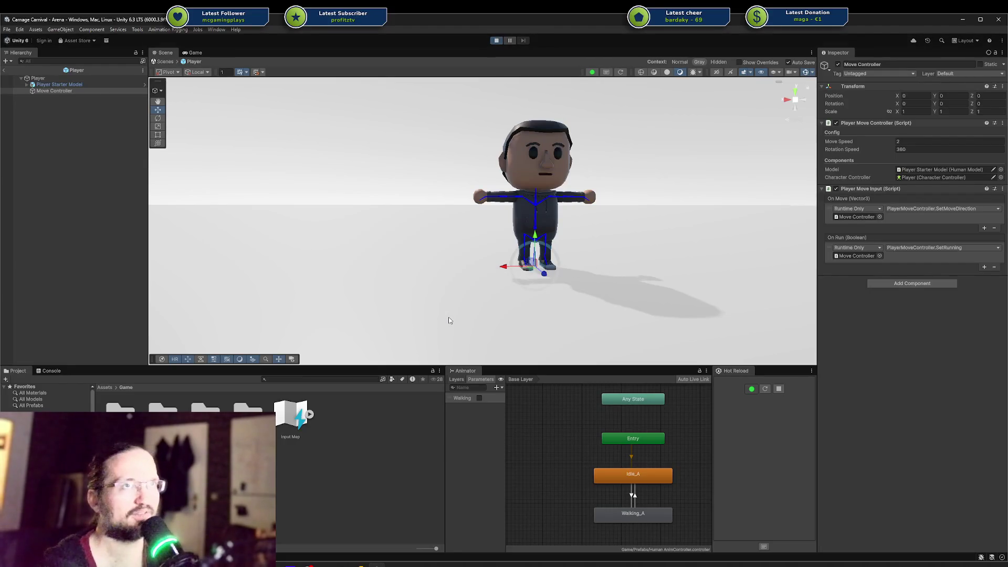
{"action": "key", "text": "a"}
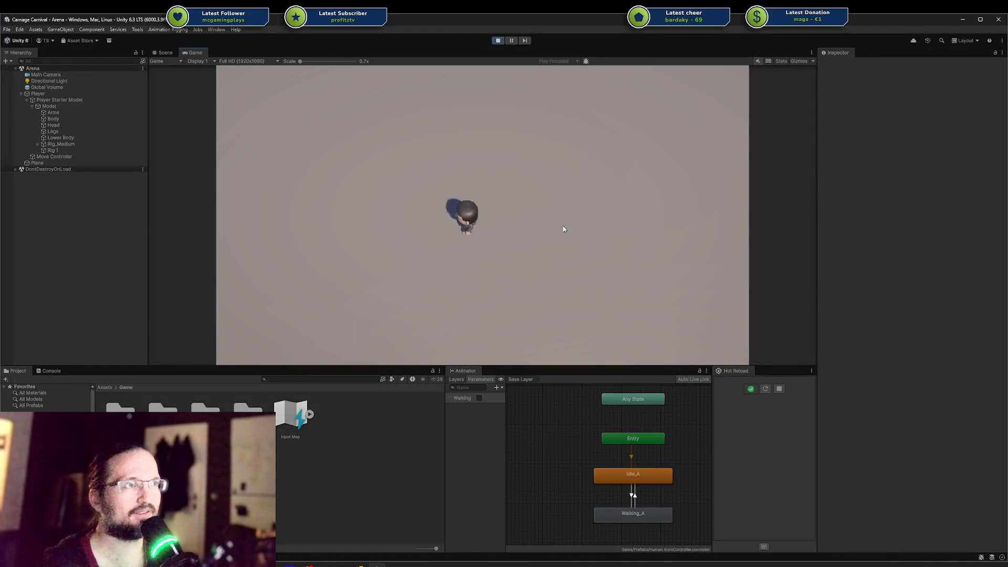
{"action": "key", "text": "s"}
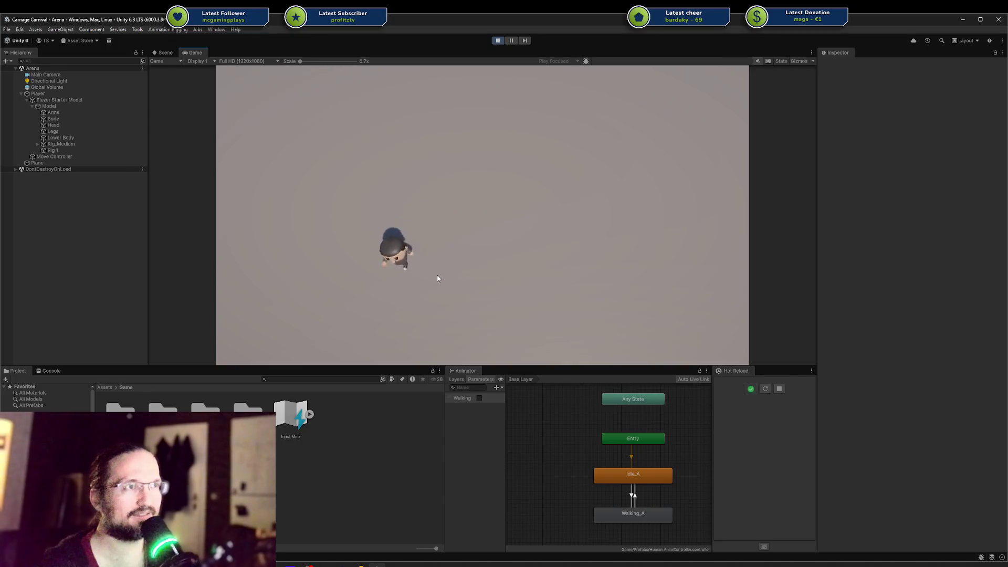
{"action": "key", "text": "w"}
{"action": "key", "text": "d"}
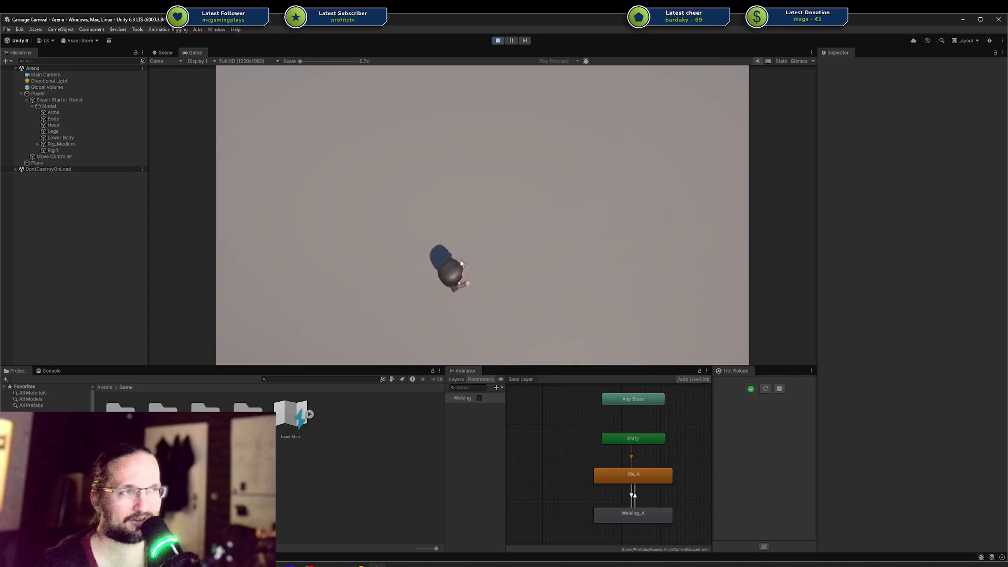
{"action": "key", "text": "a"}
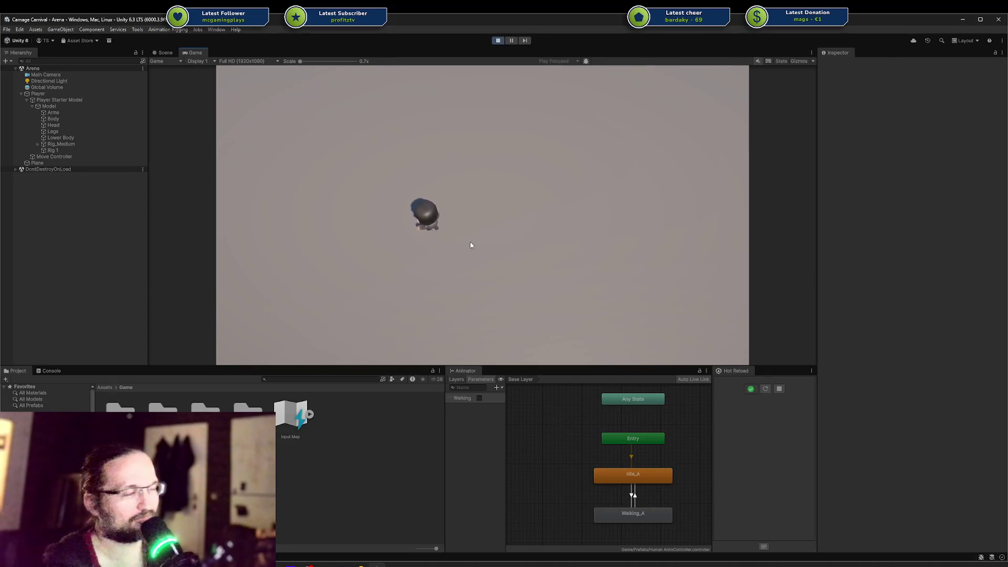
{"action": "key", "text": "s"}
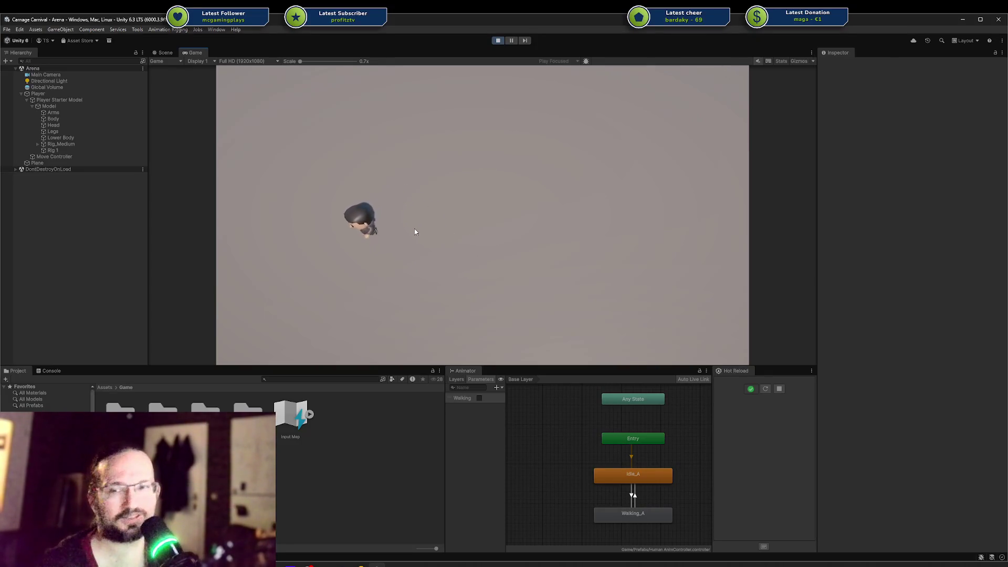
{"action": "key", "text": "d"}
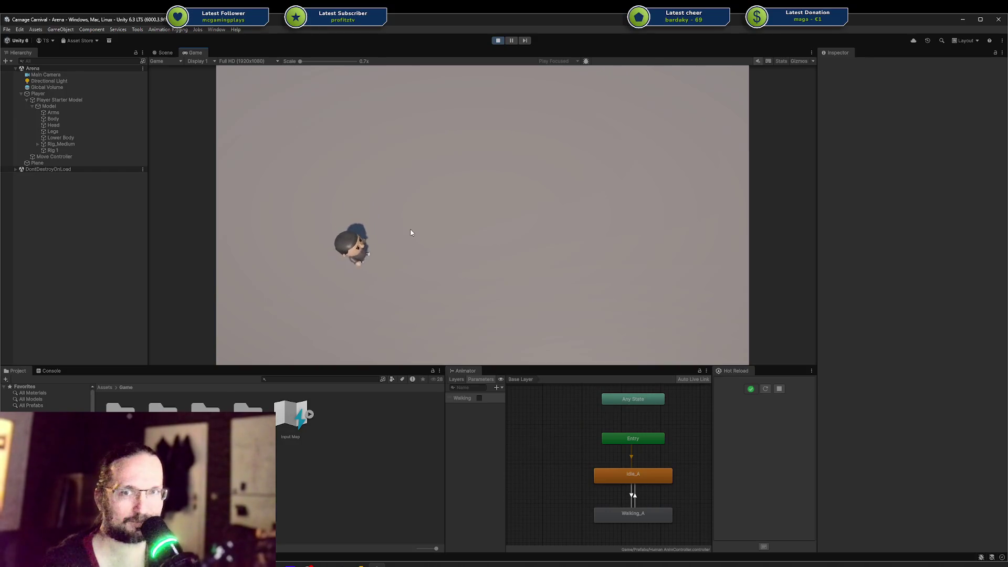
{"action": "key", "text": "s"}
{"action": "key", "text": "s"}
{"action": "key", "text": "d"}
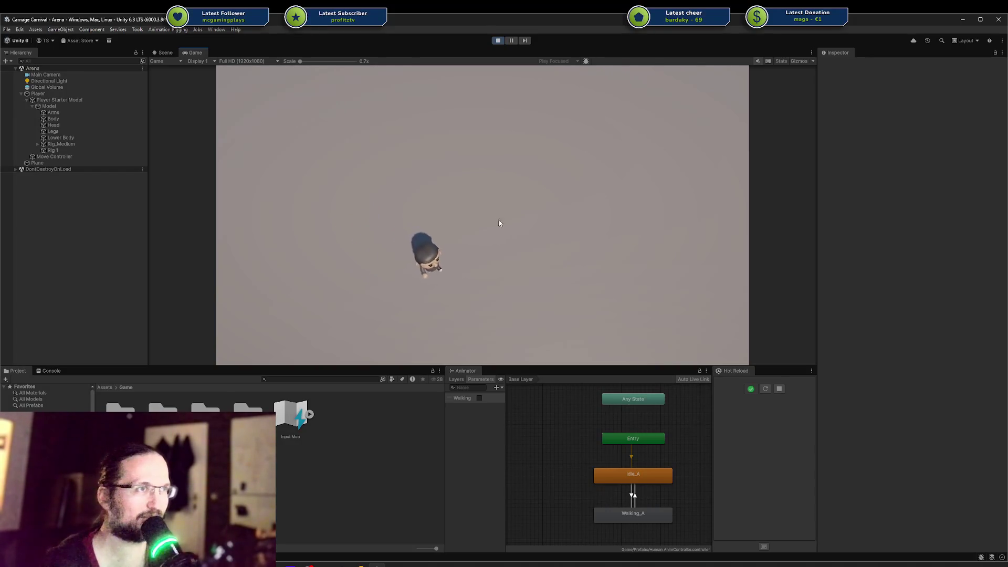
{"action": "key", "text": "w"}
{"action": "key", "text": "a"}
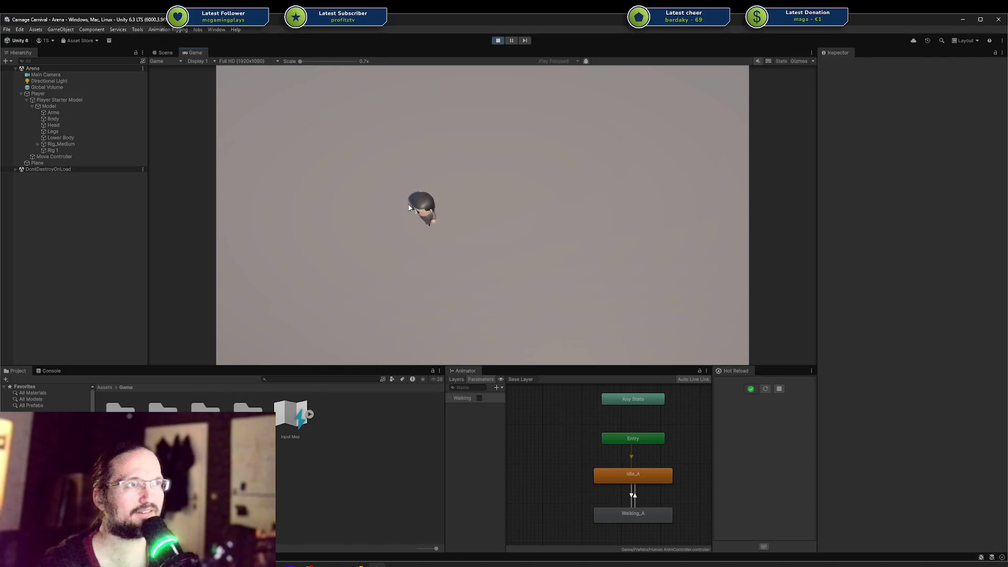
Step: Keep steering the character across the floor, then switch to the Scene view
{"action": "key", "text": "s"}
{"action": "key", "text": "w"}
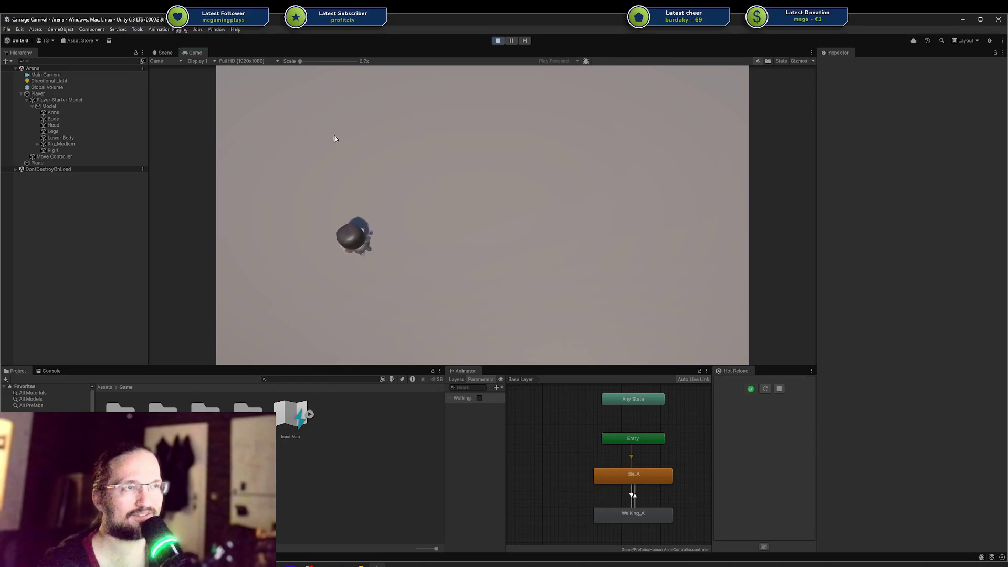
{"action": "key", "text": "d"}
{"action": "key", "text": "s"}
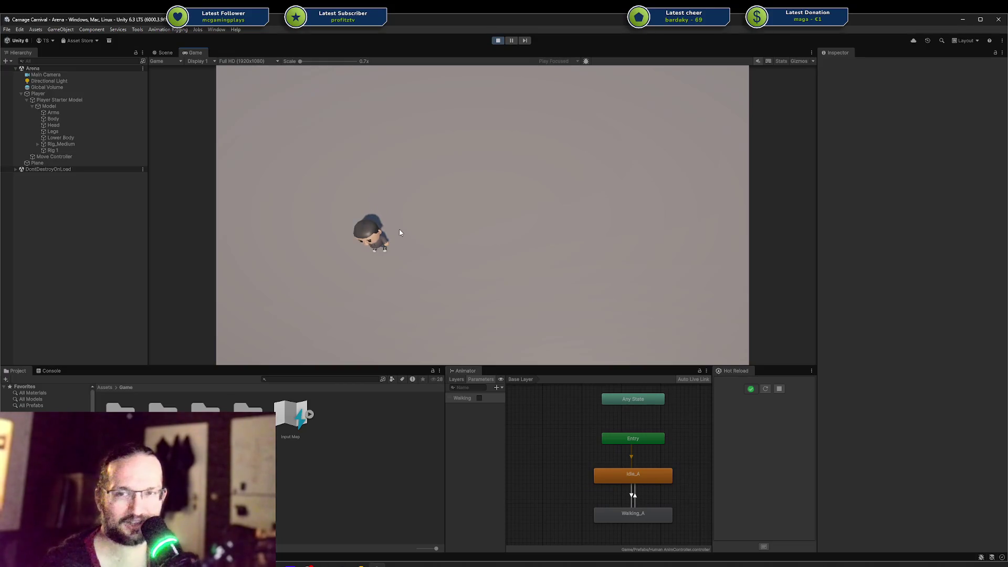
{"action": "key", "text": "w"}
{"action": "key", "text": "a"}
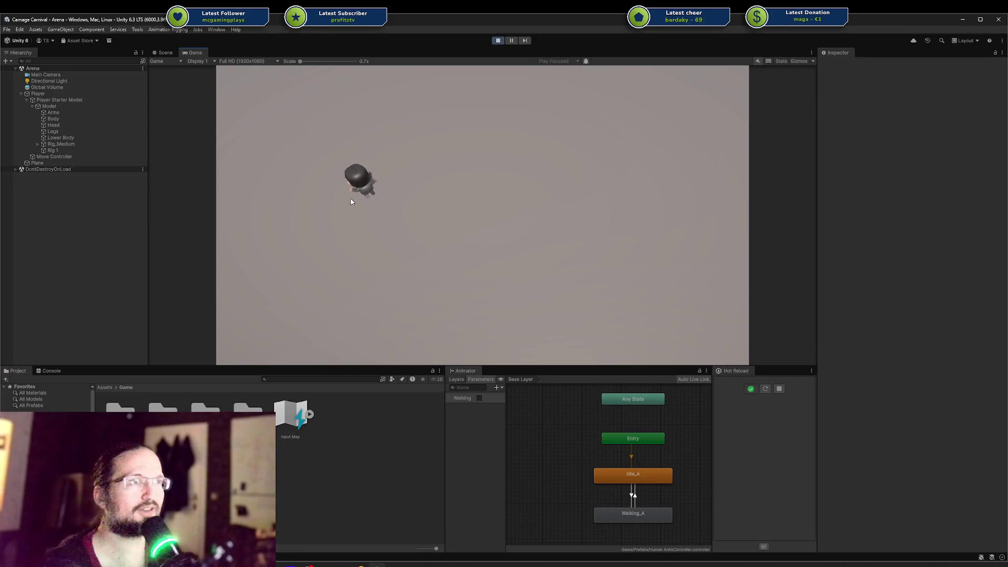
{"action": "key", "text": "s"}
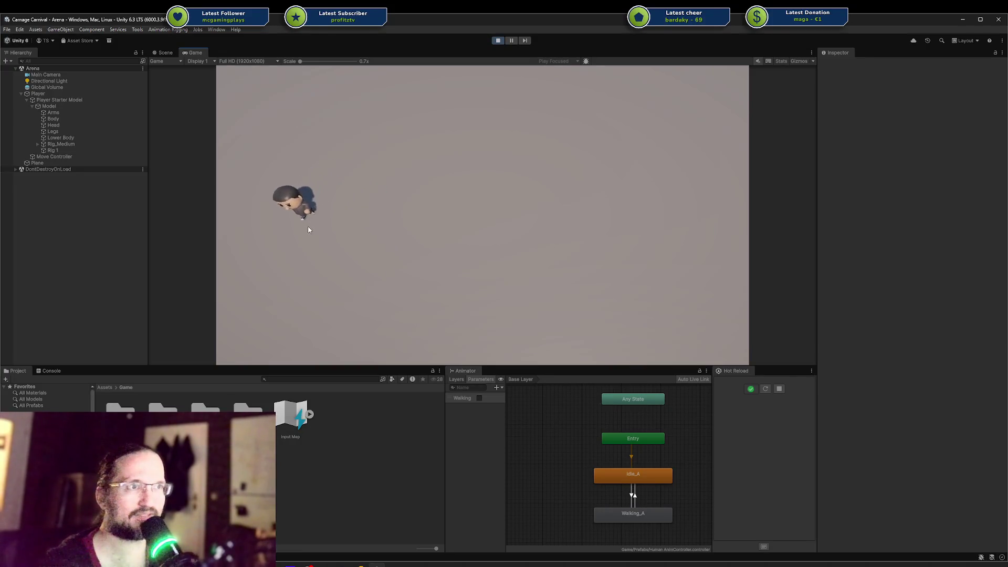
{"action": "key", "text": "d"}
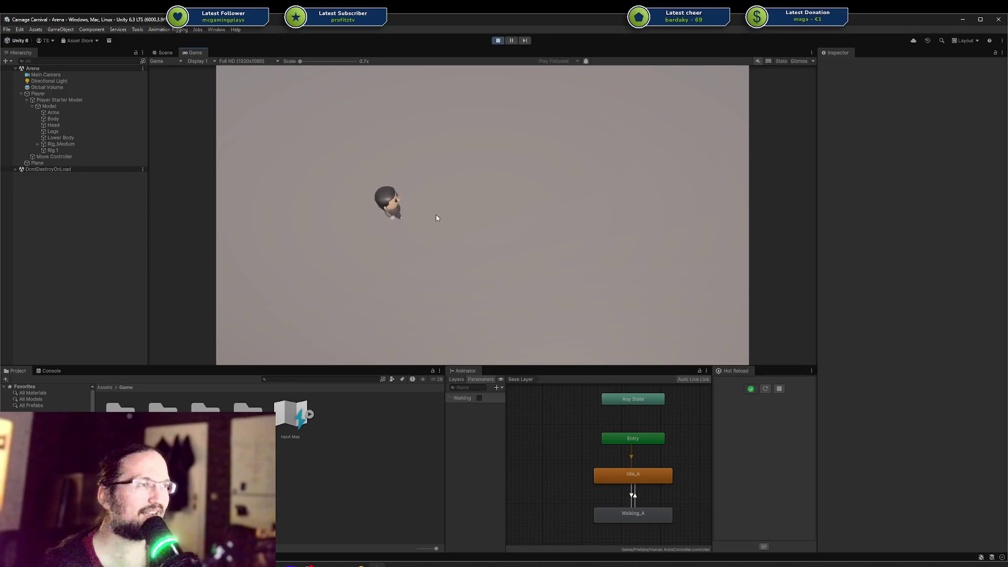
{"action": "key", "text": "d"}
{"action": "key", "text": "s"}
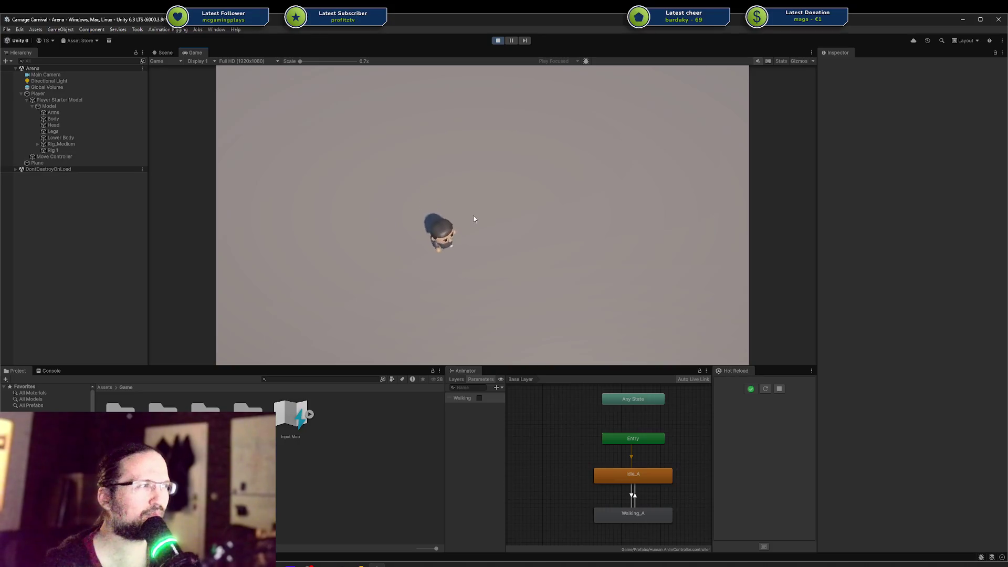
{"action": "key", "text": "a"}
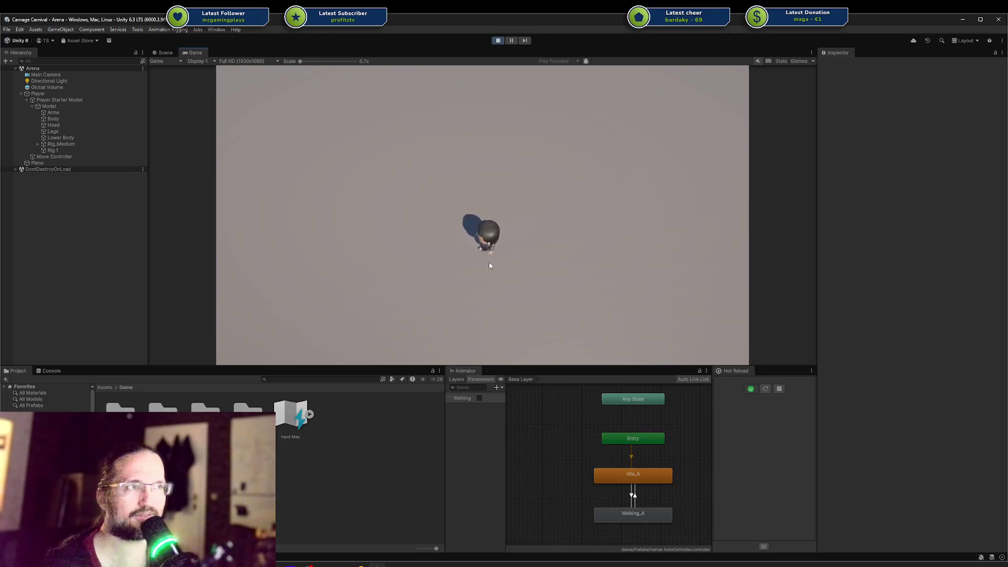
{"action": "left_click", "coordinate": [165, 52]}
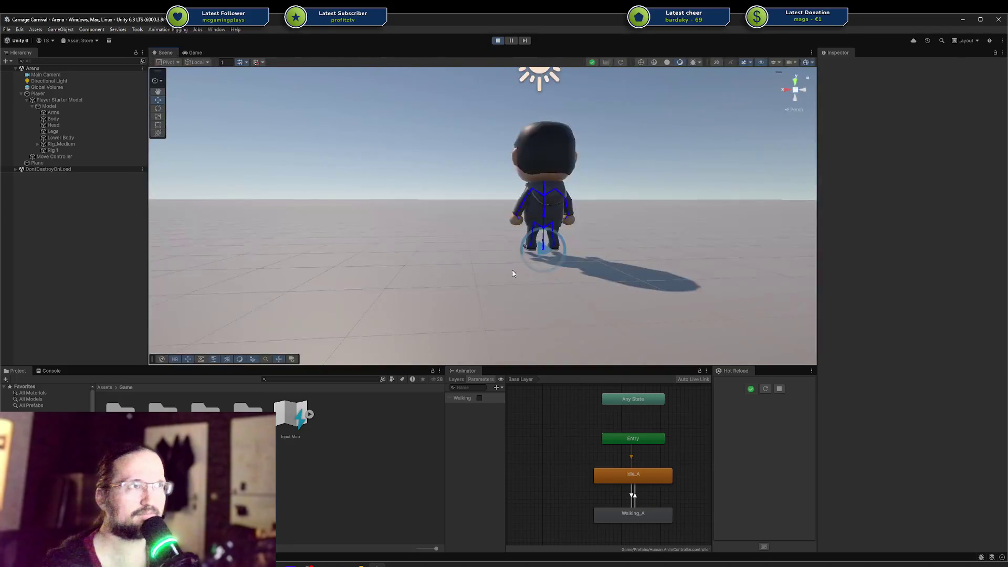
Step: Orbit the Scene camera to view the character from the front, side and above
{"action": "mouse_move", "coordinate": [428, 197]}
{"action": "left_mouse_down"}
{"action": "mouse_move", "coordinate": [843, 241]}
{"action": "mouse_move", "coordinate": [567, 221]}
{"action": "mouse_move", "coordinate": [516, 200]}
{"action": "left_mouse_up"}
{"action": "left_click_drag", "start_coordinate": [541, 194], "coordinate": [470, 219]}
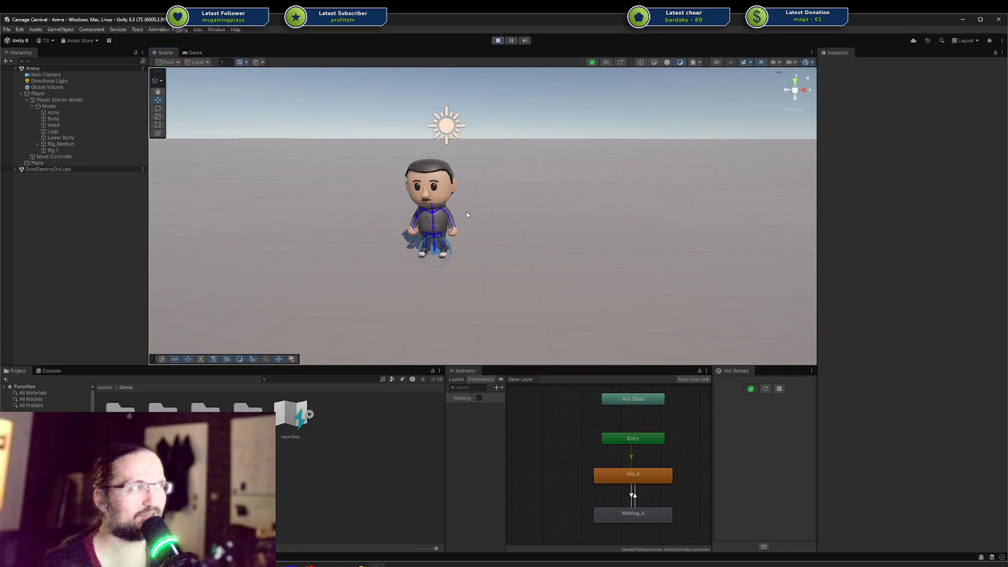
{"action": "left_click_drag", "start_coordinate": [451, 179], "coordinate": [567, 164]}
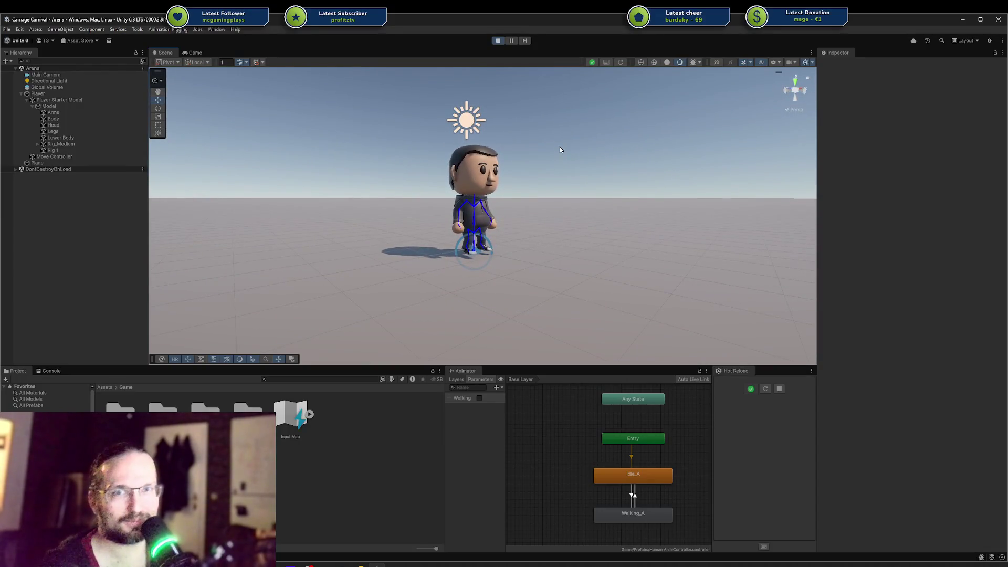
{"action": "mouse_move", "coordinate": [560, 150]}
{"action": "left_mouse_down"}
{"action": "mouse_move", "coordinate": [499, 181]}
{"action": "mouse_move", "coordinate": [546, 158]}
{"action": "left_mouse_up"}
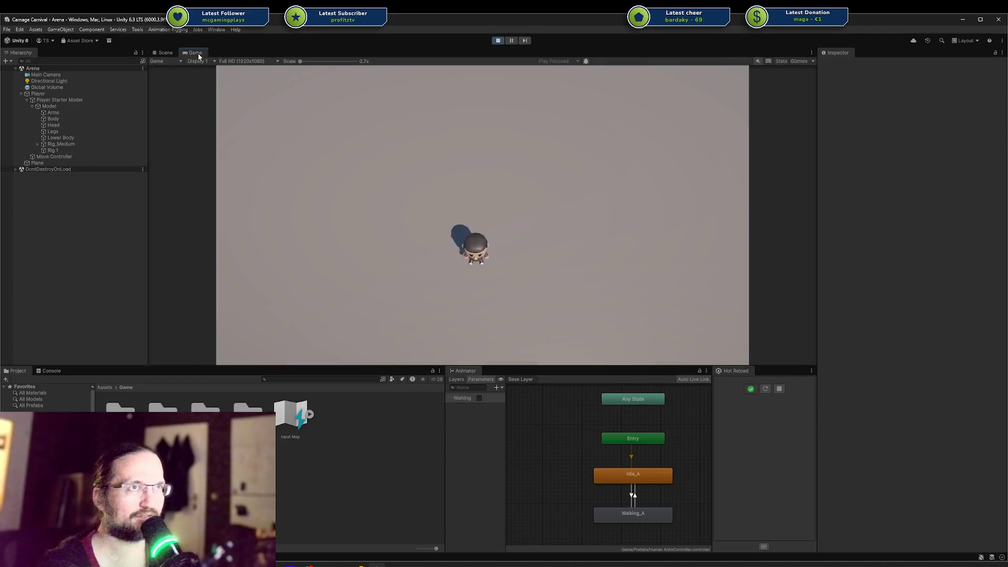
Step: Walk the character left, up and down, then move the search browser aside and return to Unity
{"action": "key", "text": "a"}
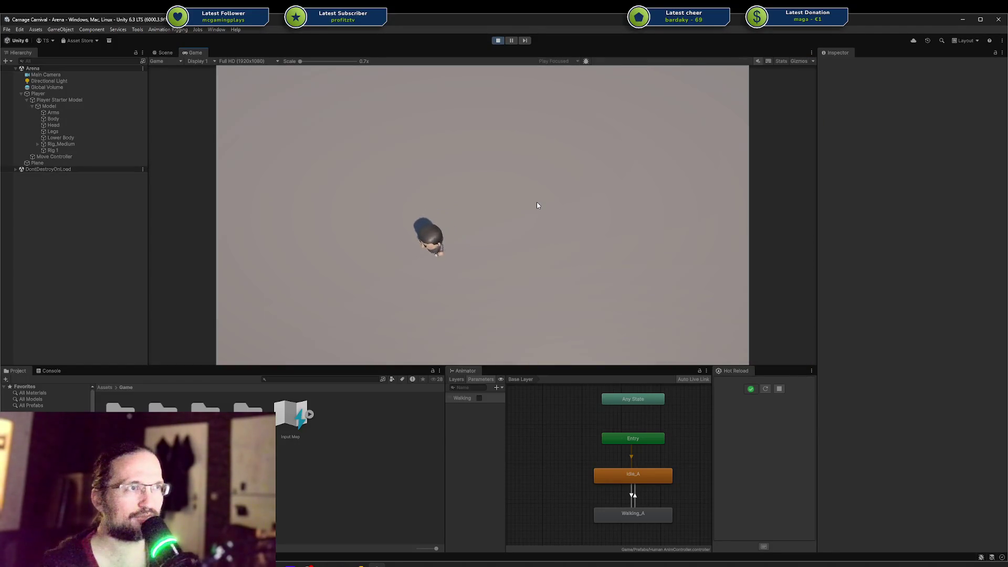
{"action": "key", "text": "w"}
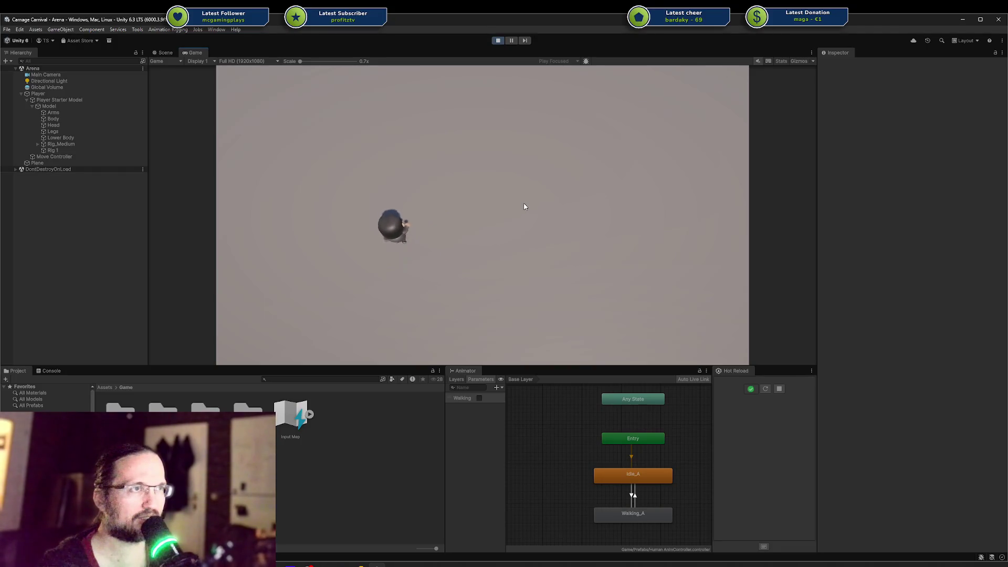
{"action": "key", "text": "s"}
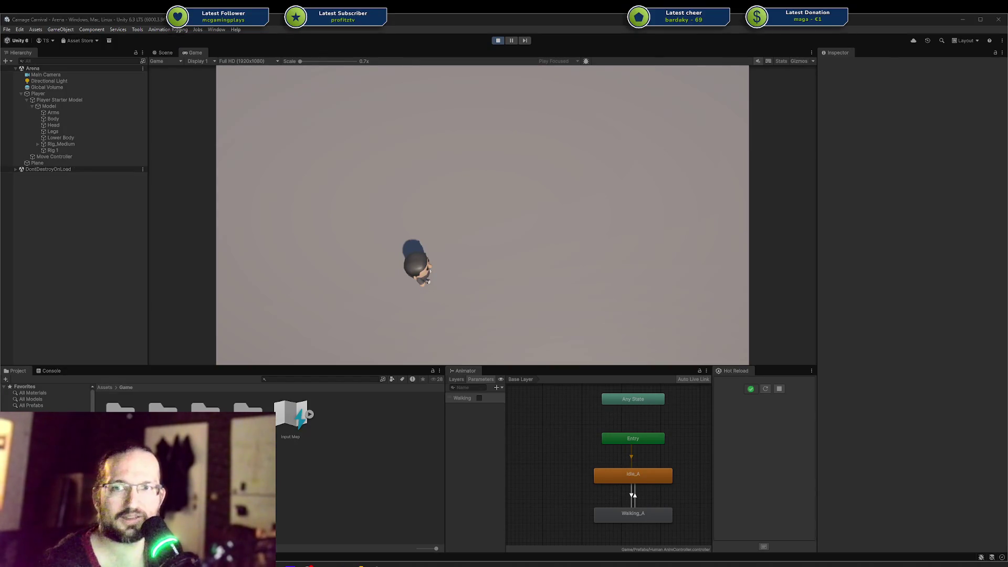
{"action": "mouse_move", "coordinate": [1007, 108]}
{"action": "left_mouse_down"}
{"action": "mouse_move", "coordinate": [575, 107]}
{"action": "mouse_move", "coordinate": [834, 107]}
{"action": "mouse_move", "coordinate": [713, 111]}
{"action": "left_mouse_up"}
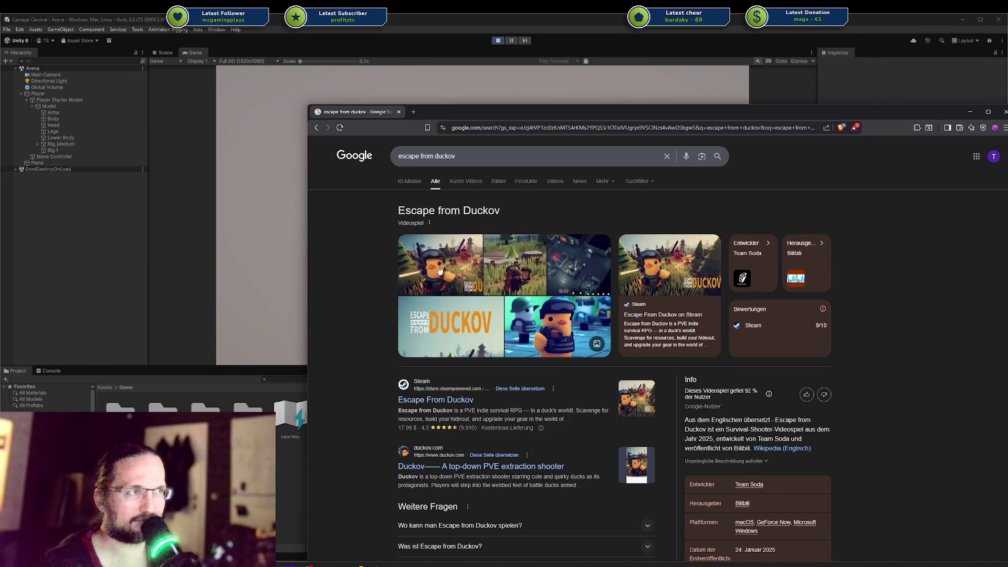
{"action": "key", "text": "alt+Tab"}
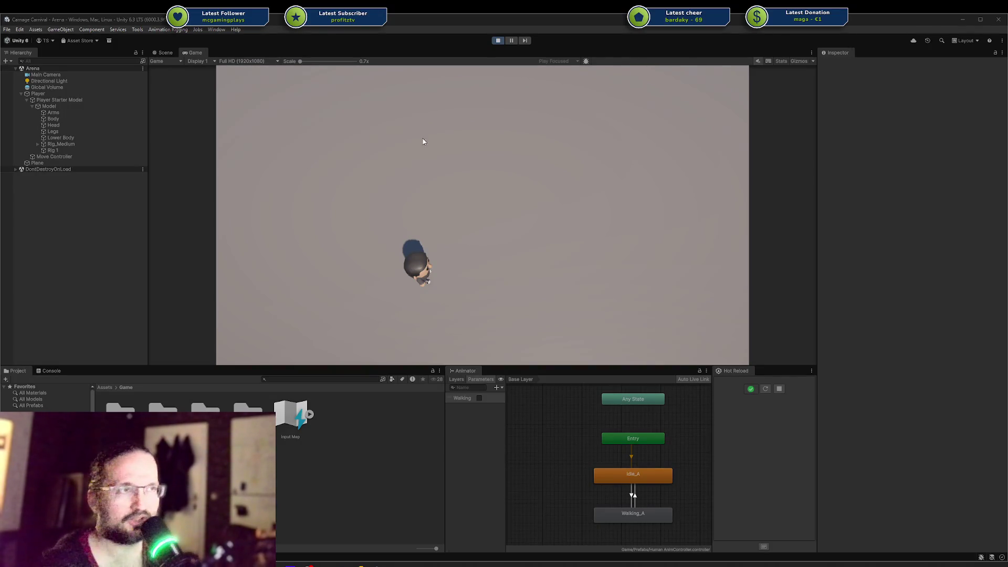
Step: Walk the player up, left and right across the arena, then switch to Affinity Designer's achievement icons
{"action": "key", "text": "w"}
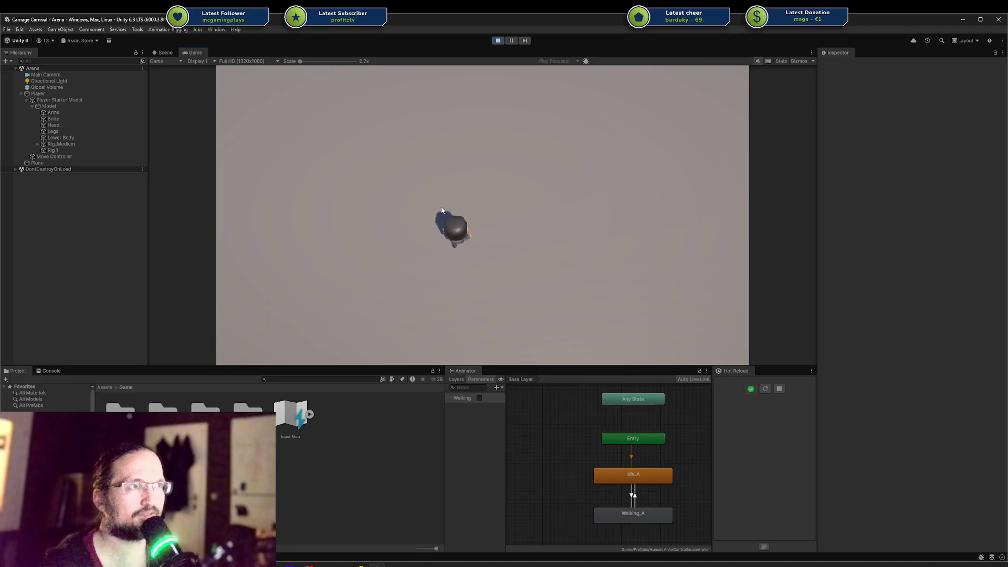
{"action": "key", "text": "a"}
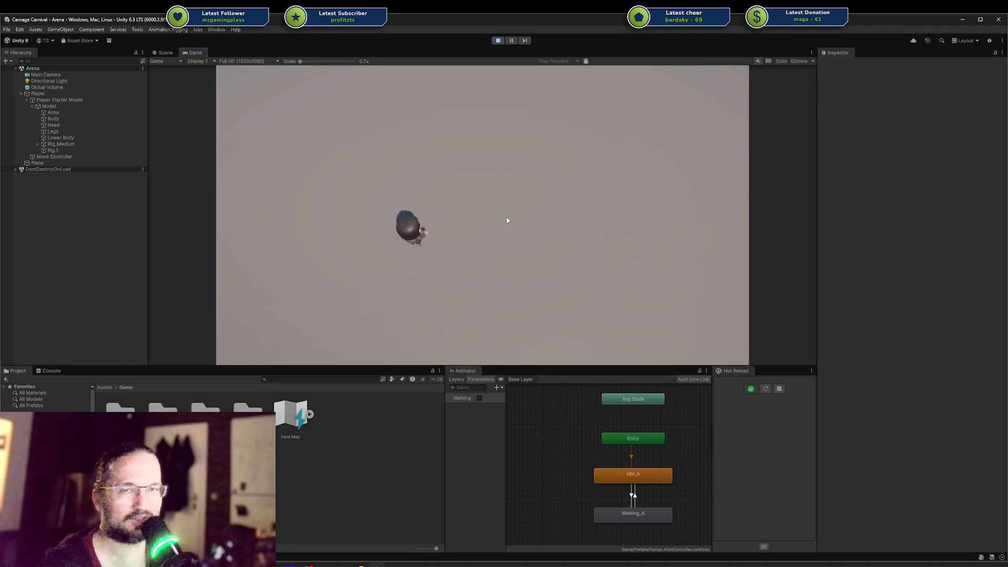
{"action": "key", "text": "d"}
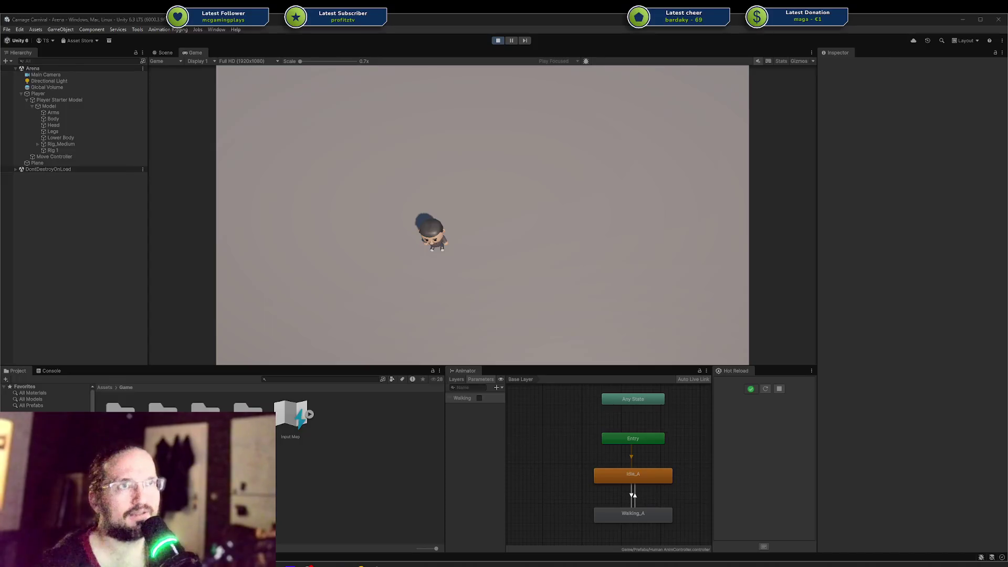
{"action": "left_click", "coordinate": [580, 206]}
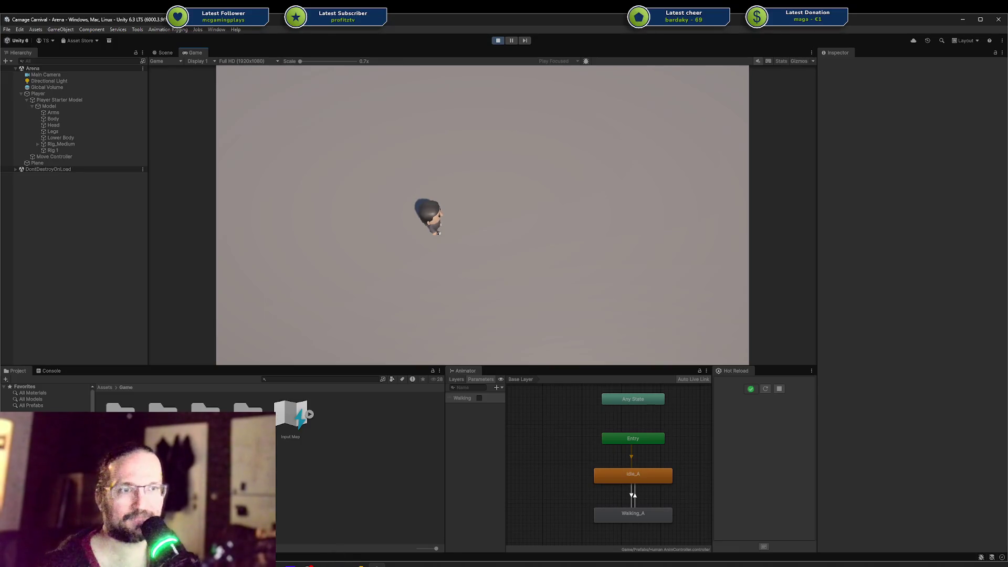
{"action": "key", "text": "alt+Tab"}
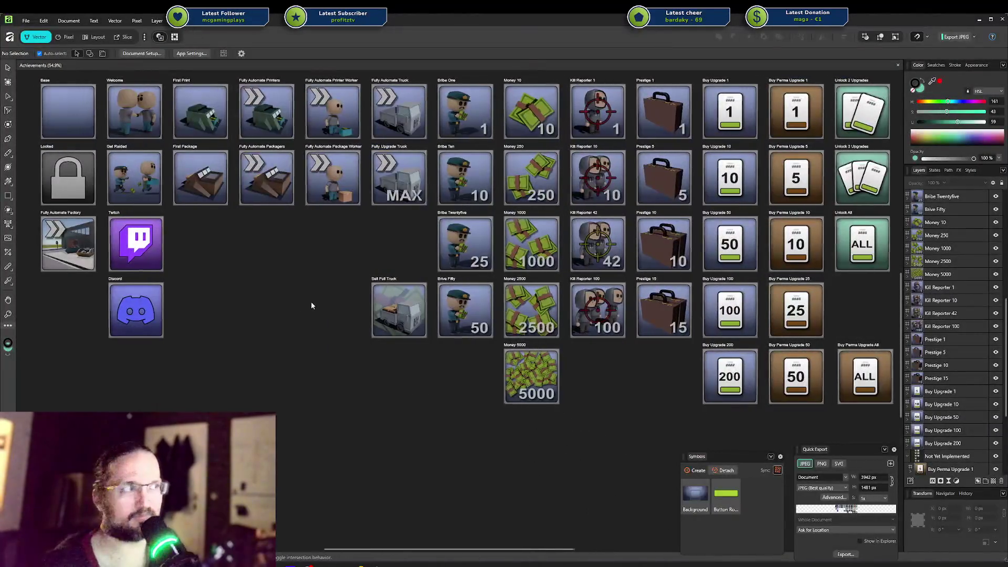
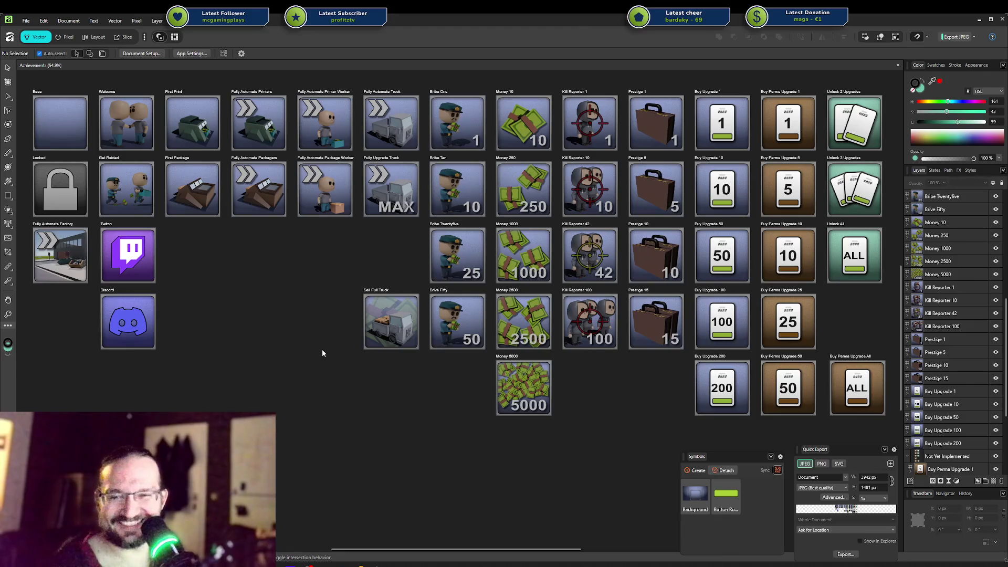
Step: Scroll the achievement icon sheet, then bring up the Rookie Steam store page in the browser
{"action": "scroll", "coordinate": [251, 398], "scroll_direction": "down", "scroll_amount": 1}
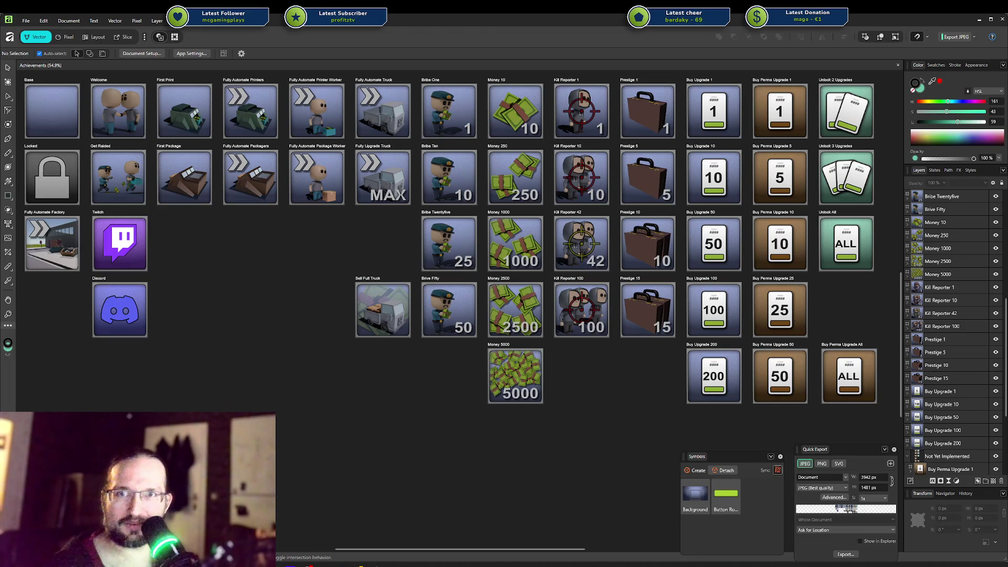
{"action": "key", "text": "alt+Tab"}
{"action": "scroll", "coordinate": [411, 272], "scroll_direction": "down", "scroll_amount": 3}
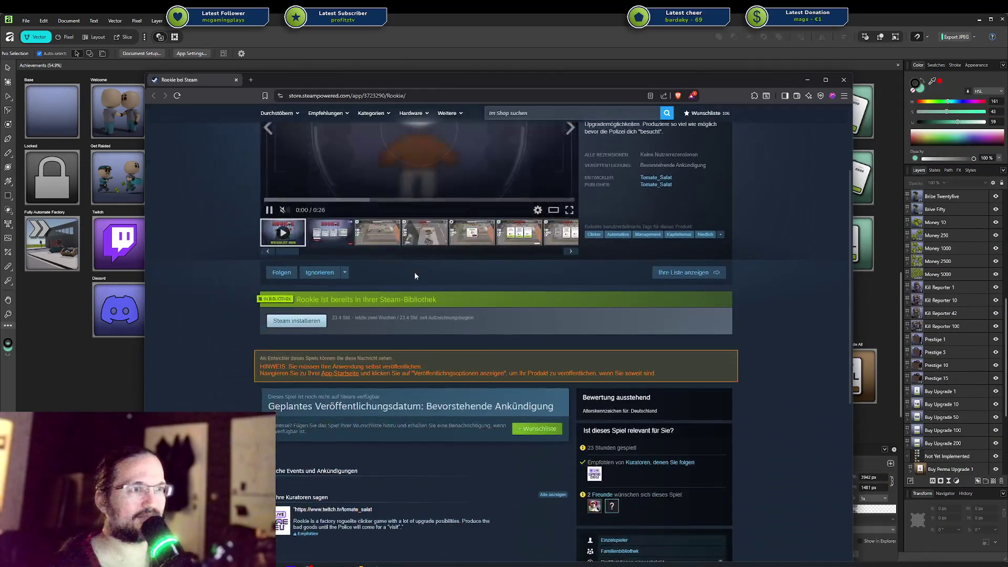
Step: Reload the Rookie store page, scroll to the trailer at the top, then close the browser
{"action": "key", "text": "F5"}
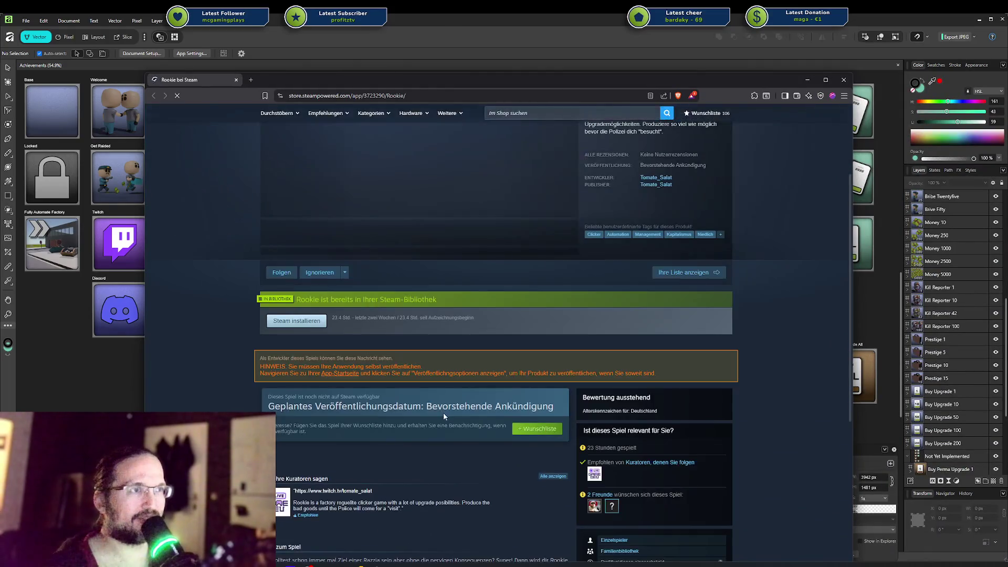
{"action": "scroll", "coordinate": [289, 213], "scroll_direction": "up", "scroll_amount": 3}
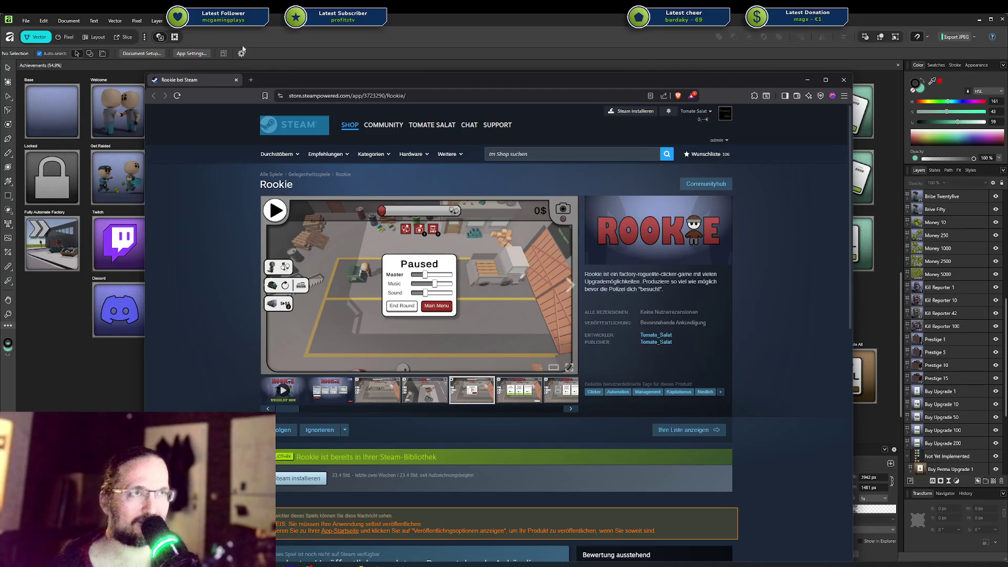
{"action": "key", "text": "alt+Tab"}
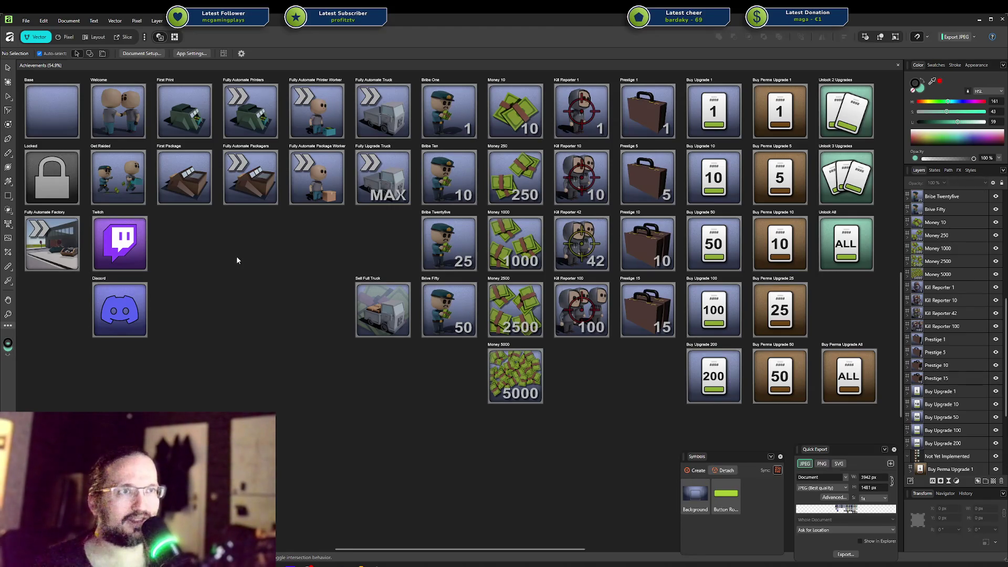
Step: Nudge the achievements canvas down slightly, then switch to the Unity editor from the taskbar
{"action": "left_click_drag", "start_coordinate": [241, 271], "coordinate": [230, 279]}
{"action": "left_click_drag", "start_coordinate": [238, 273], "coordinate": [239, 276]}
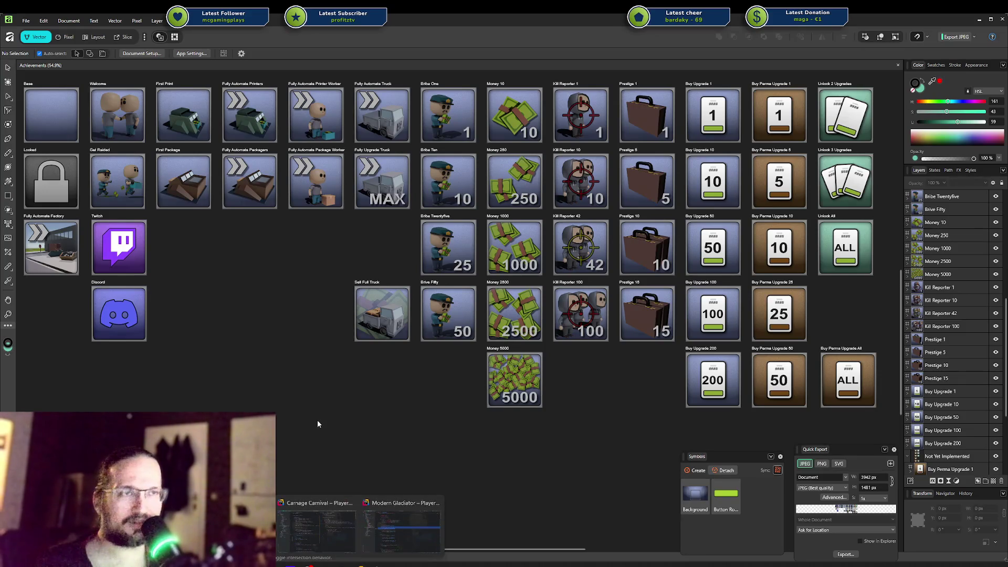
{"action": "left_click", "coordinate": [380, 560]}
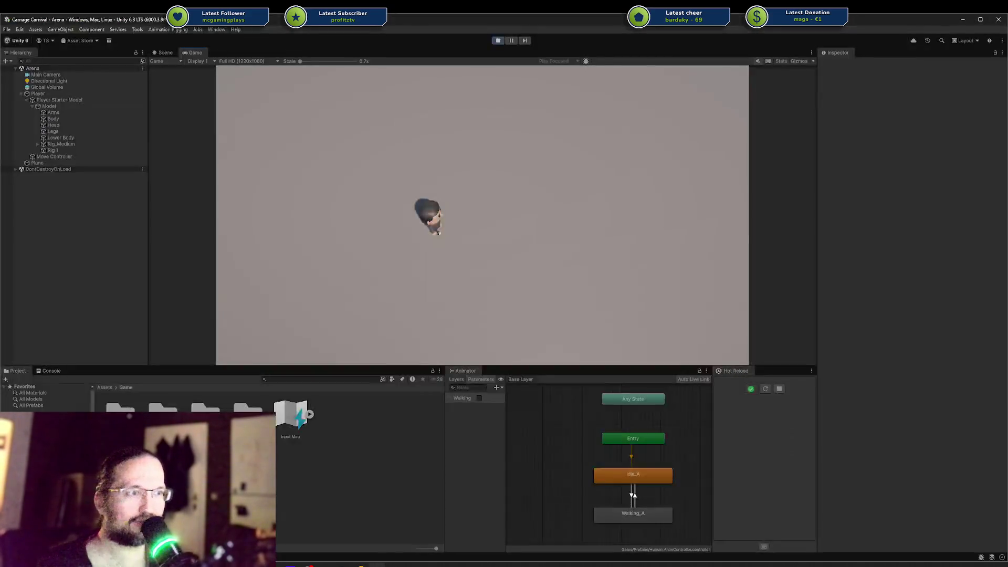
Step: Walk the player left and right with the A and D keys, then stop play mode
{"action": "key", "text": "d"}
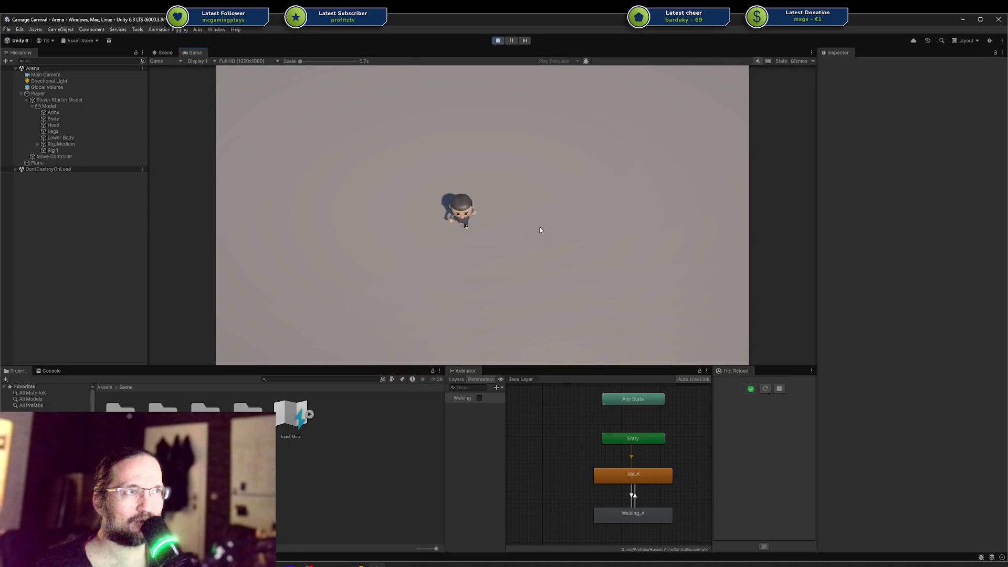
{"action": "key", "text": "a"}
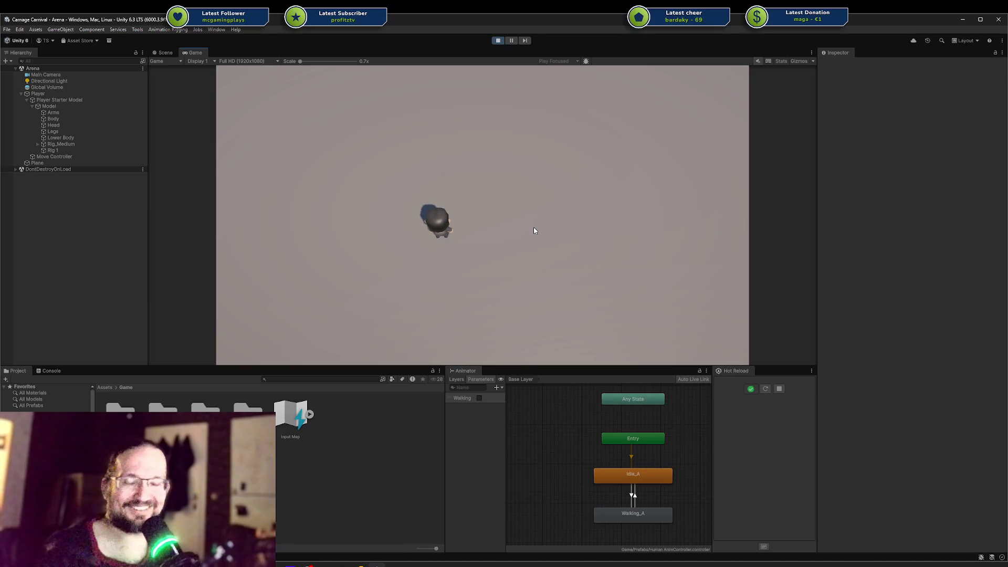
{"action": "key", "text": "d"}
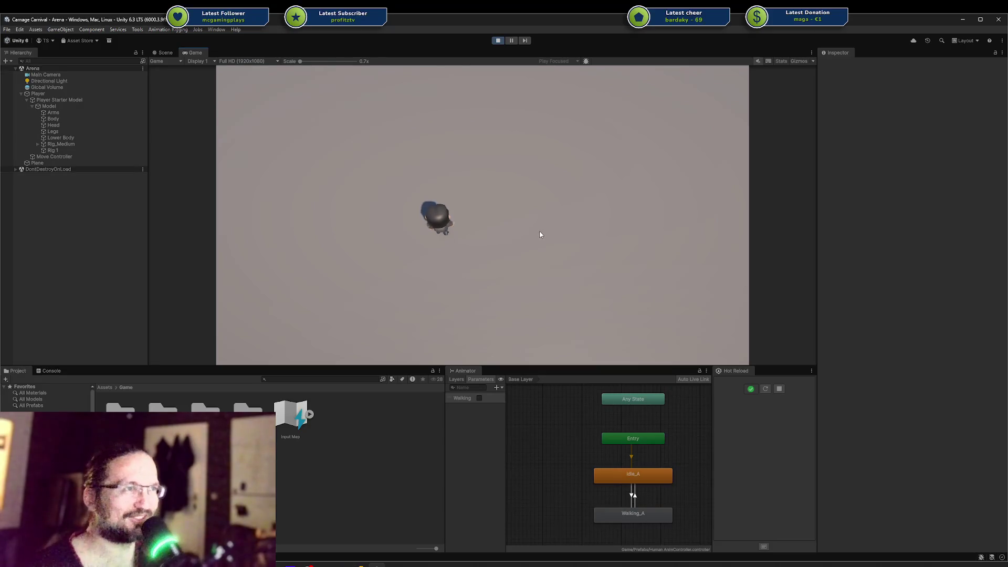
{"action": "key", "text": "a"}
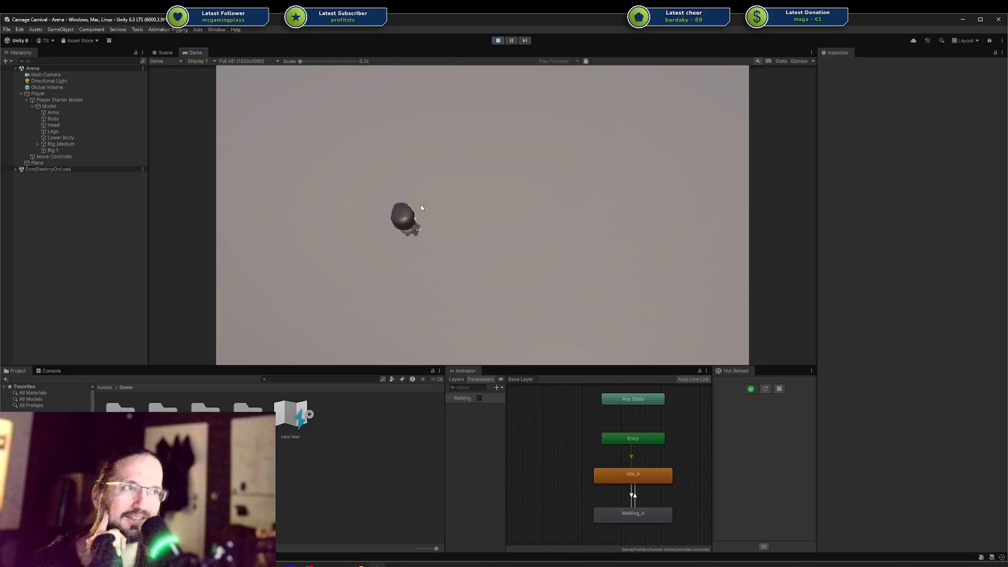
{"action": "left_click", "coordinate": [499, 42]}
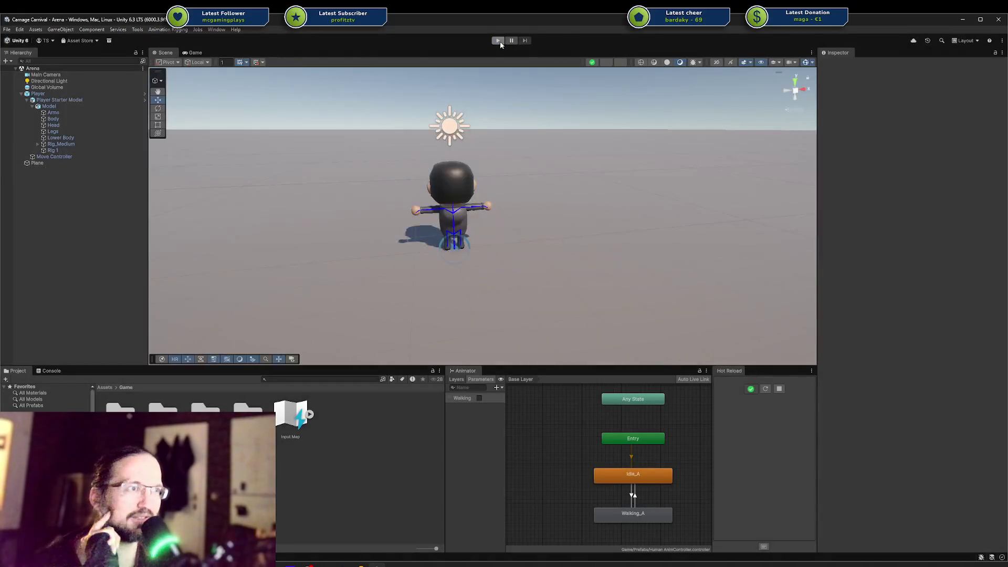
Step: Orbit to a frontal view of the character and select the Player's Body mesh
{"action": "mouse_move", "coordinate": [403, 201]}
{"action": "left_mouse_down"}
{"action": "mouse_move", "coordinate": [547, 189]}
{"action": "mouse_move", "coordinate": [664, 210]}
{"action": "left_mouse_up"}
{"action": "scroll", "coordinate": [664, 210], "scroll_direction": "up", "scroll_amount": 6}
{"action": "scroll", "coordinate": [656, 214], "scroll_direction": "up", "scroll_amount": 3}
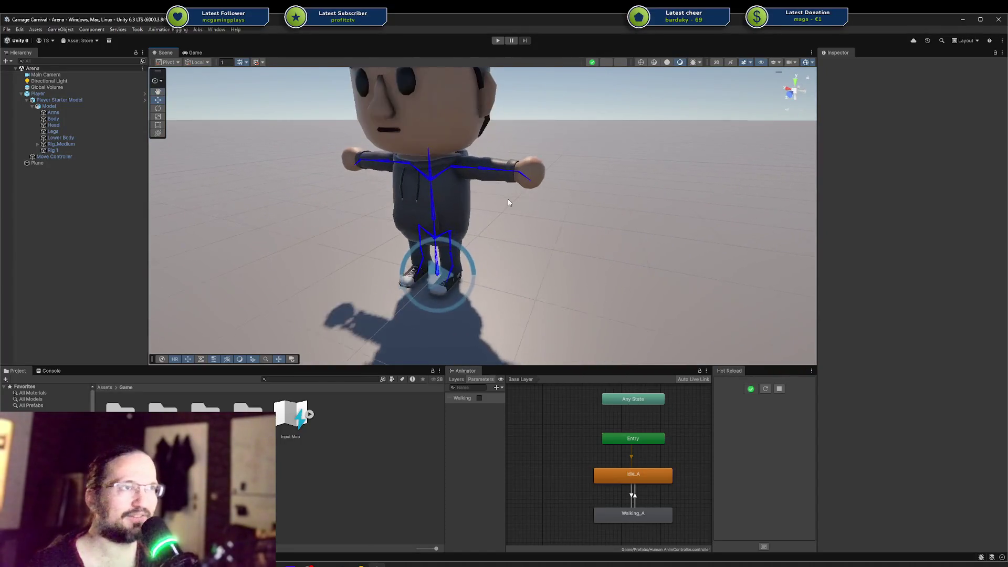
{"action": "left_click", "coordinate": [446, 199]}
{"action": "left_click", "coordinate": [452, 193]}
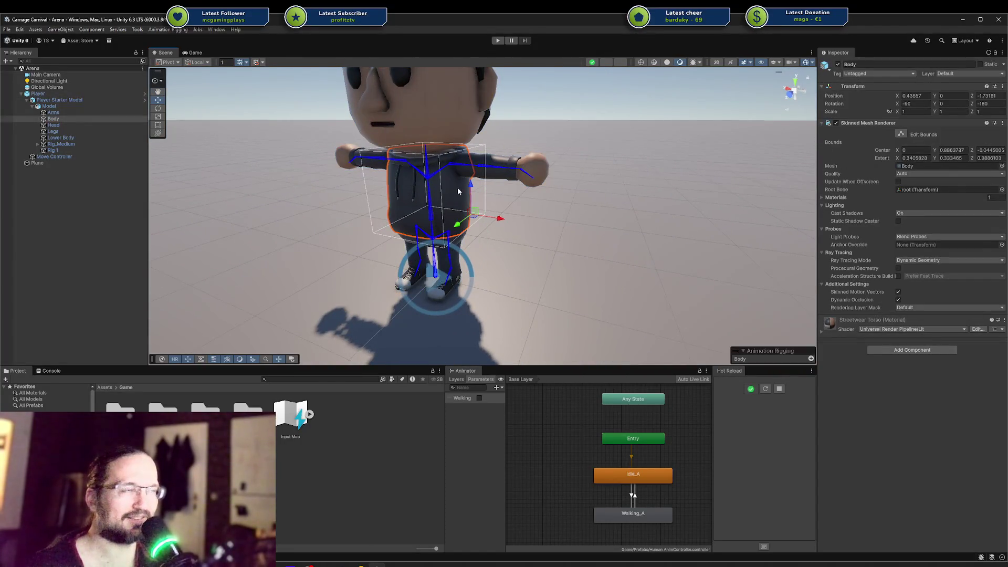
{"action": "left_click_drag", "start_coordinate": [465, 190], "coordinate": [350, 171]}
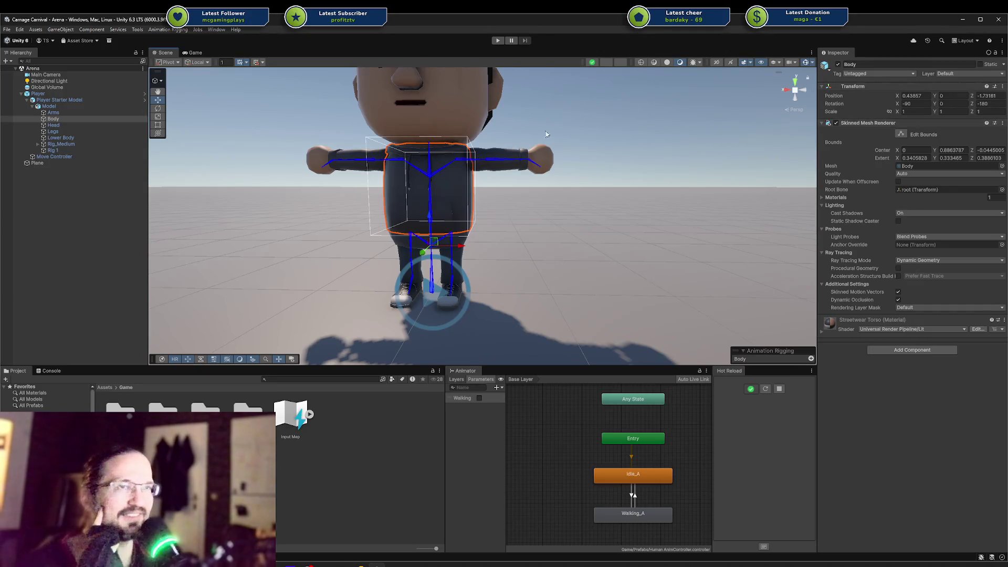
Step: Select and frame Rig_Medium, collapse the Player hierarchy, and open Prefabs > Models
{"action": "left_click", "coordinate": [80, 144]}
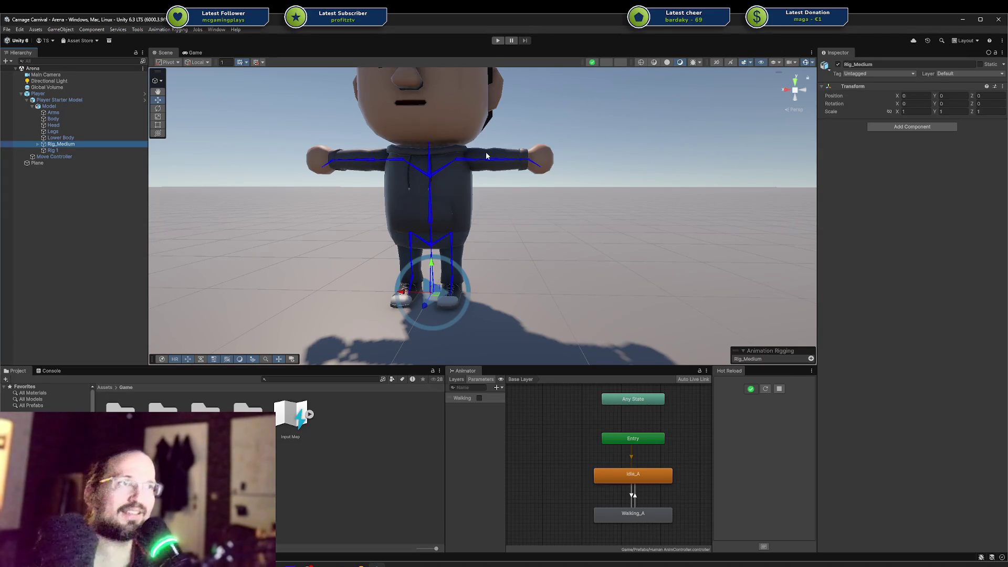
{"action": "mouse_move", "coordinate": [454, 106]}
{"action": "left_mouse_down"}
{"action": "mouse_move", "coordinate": [457, 153]}
{"action": "mouse_move", "coordinate": [485, 165]}
{"action": "mouse_move", "coordinate": [427, 185]}
{"action": "left_mouse_up"}
{"action": "key", "text": "f"}
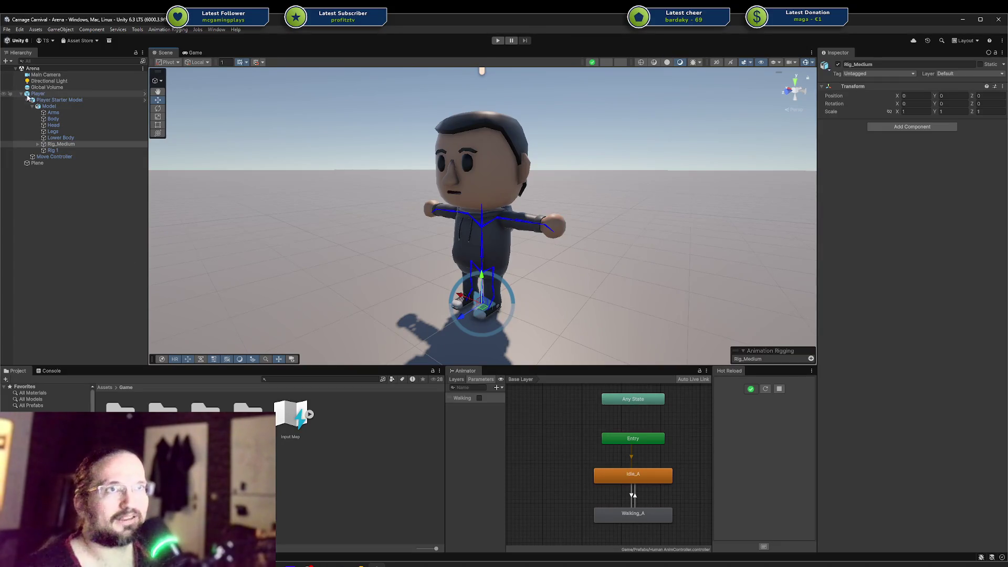
{"action": "left_click", "coordinate": [21, 93]}
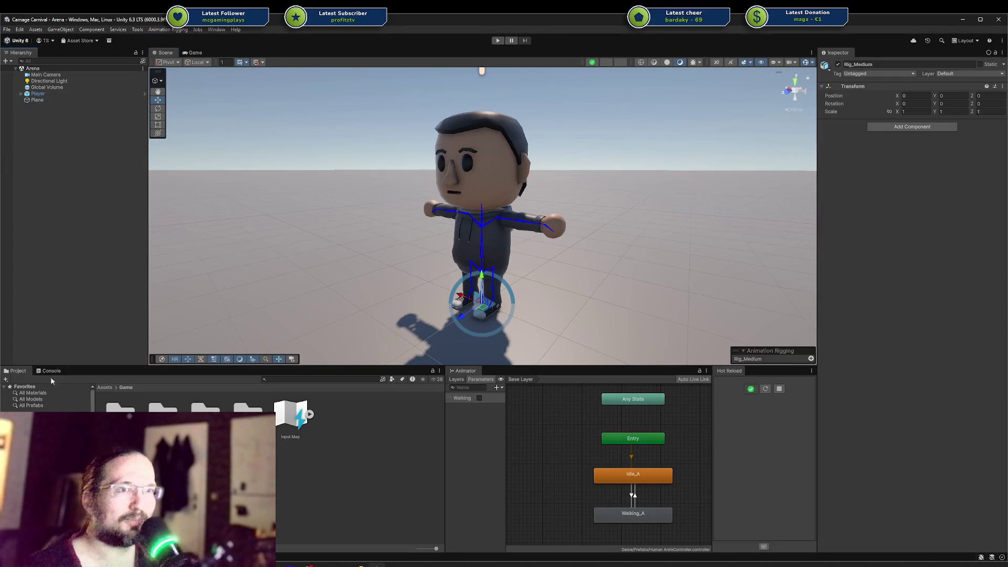
{"action": "left_click", "coordinate": [52, 461]}
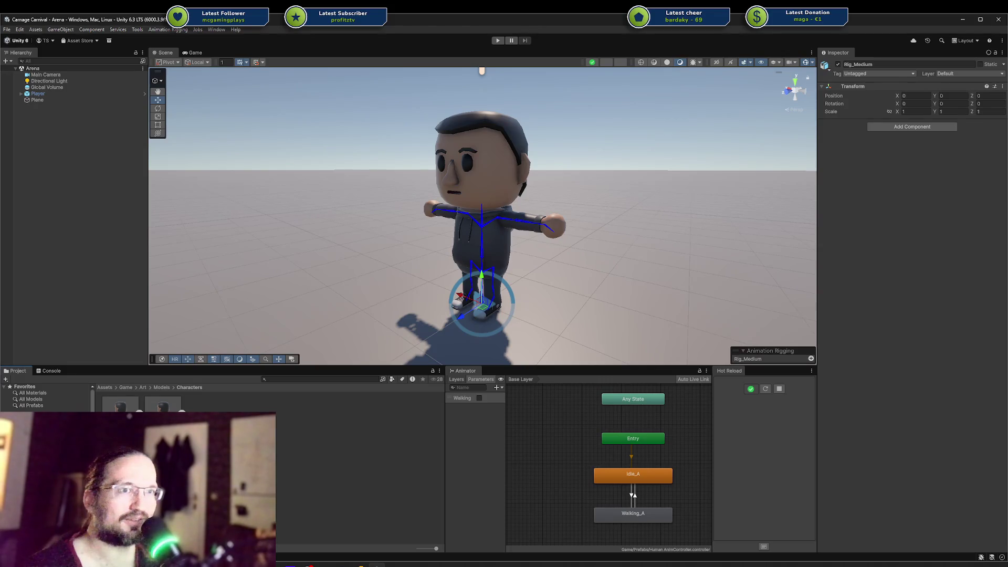
{"action": "left_click", "coordinate": [47, 462]}
Step: Place the Base Human Model prefab in the scene and orbit so it faces the camera
{"action": "mouse_move", "coordinate": [162, 404]}
{"action": "left_mouse_down"}
{"action": "mouse_move", "coordinate": [583, 281]}
{"action": "mouse_move", "coordinate": [315, 315]}
{"action": "mouse_move", "coordinate": [301, 243]}
{"action": "left_mouse_up"}
{"action": "key", "text": "f"}
{"action": "scroll", "coordinate": [32, 398], "scroll_direction": "down", "scroll_amount": 3}
{"action": "scroll", "coordinate": [42, 398], "scroll_direction": "down", "scroll_amount": 3}
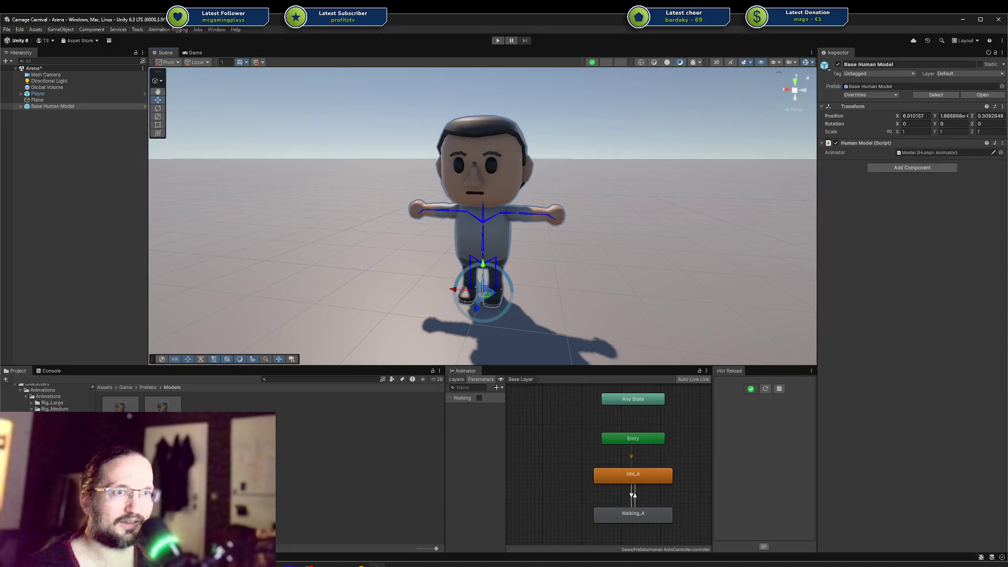
{"action": "scroll", "coordinate": [42, 398], "scroll_direction": "up", "scroll_amount": 5}
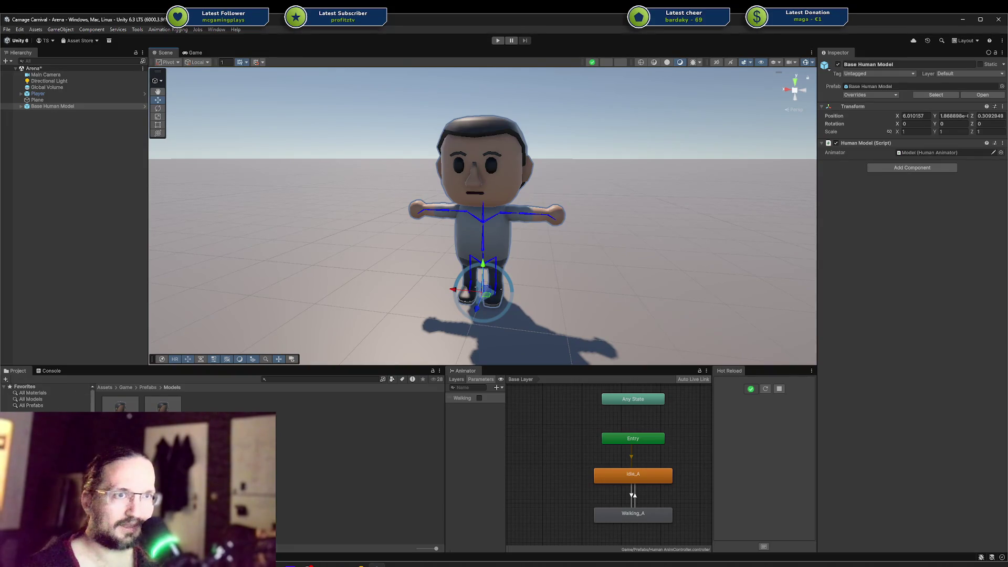
{"action": "left_click_drag", "start_coordinate": [474, 241], "coordinate": [795, 168]}
{"action": "left_click_drag", "start_coordinate": [227, 223], "coordinate": [173, 223]}
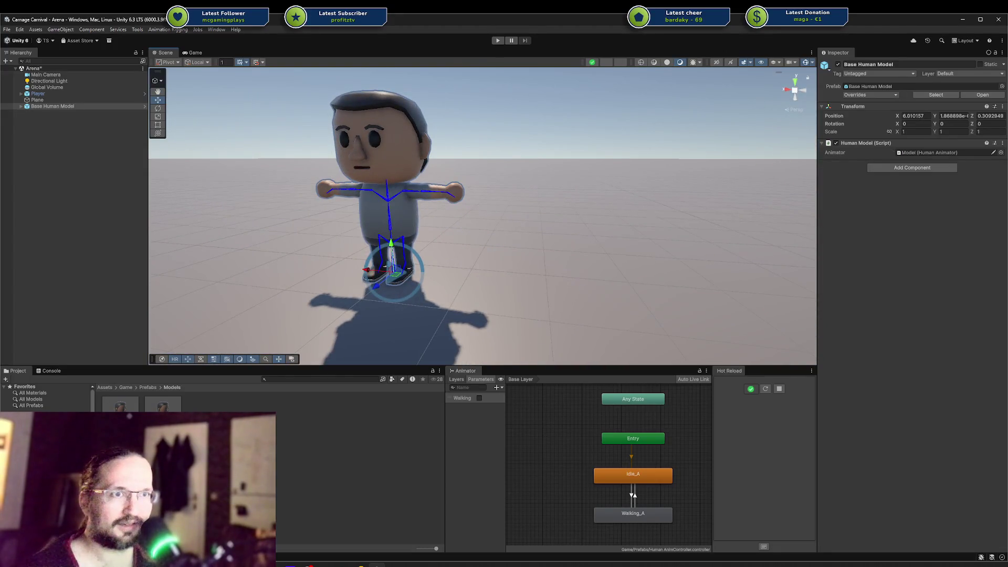
{"action": "scroll", "coordinate": [42, 397], "scroll_direction": "down", "scroll_amount": 3}
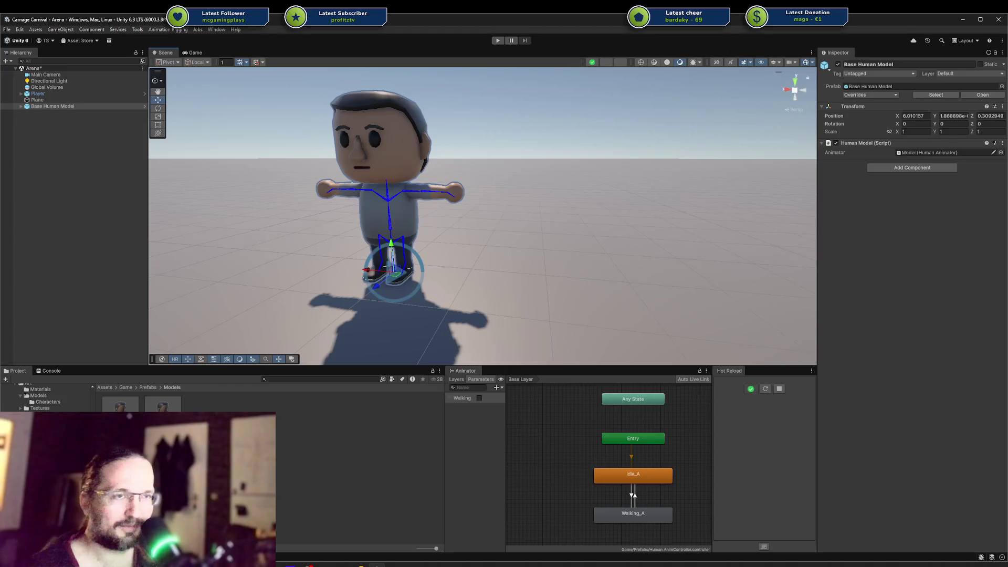
{"action": "scroll", "coordinate": [42, 398], "scroll_direction": "down", "scroll_amount": 3}
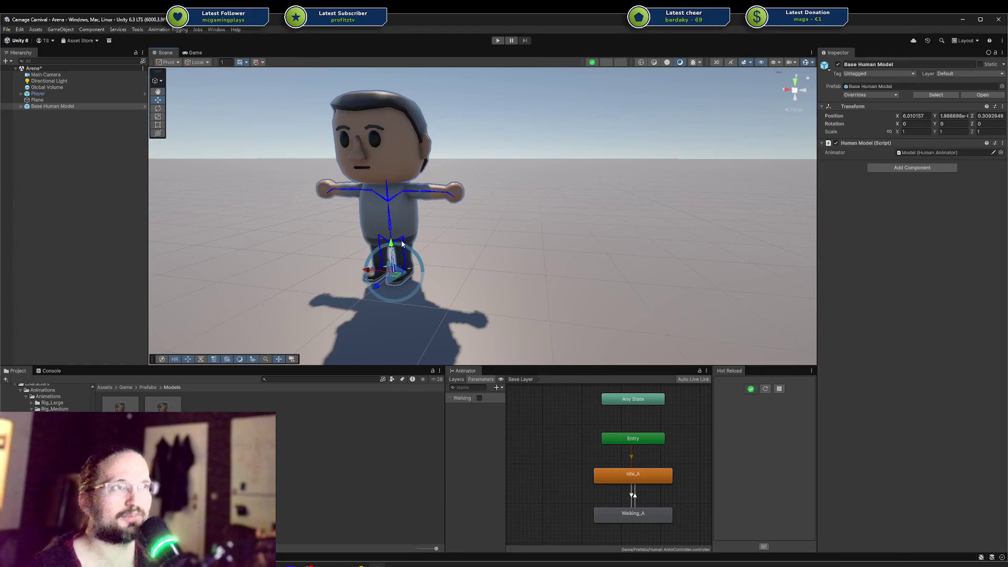
Step: Drag the Barbarian prefab from the KayKit folder into the scene beside the Base Human Model
{"action": "scroll", "coordinate": [493, 223], "scroll_direction": "up", "scroll_amount": 5}
{"action": "mouse_move", "coordinate": [493, 223]}
{"action": "left_mouse_down"}
{"action": "mouse_move", "coordinate": [504, 225]}
{"action": "mouse_move", "coordinate": [461, 234]}
{"action": "left_mouse_up"}
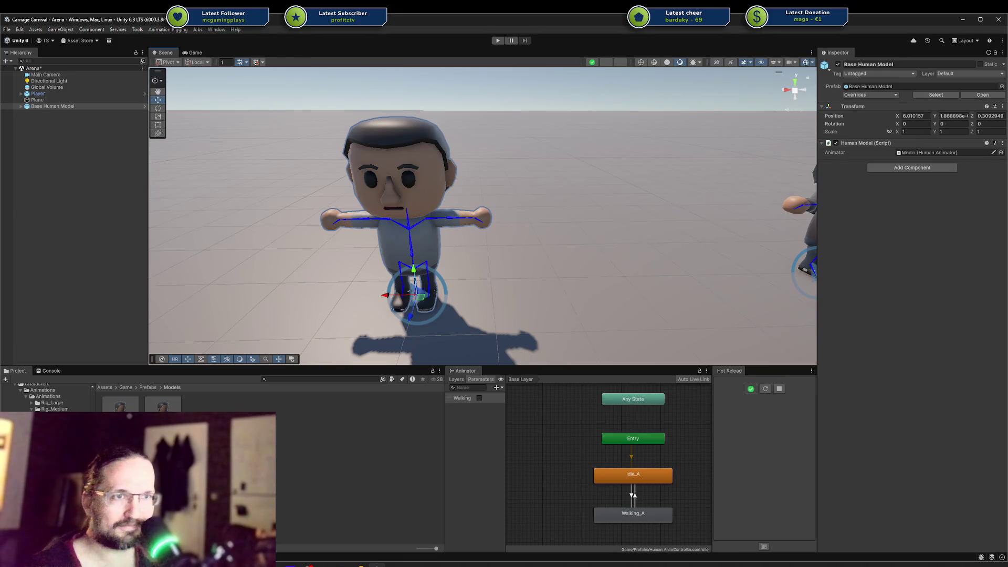
{"action": "scroll", "coordinate": [44, 398], "scroll_direction": "down", "scroll_amount": 5}
{"action": "scroll", "coordinate": [45, 397], "scroll_direction": "up", "scroll_amount": 3}
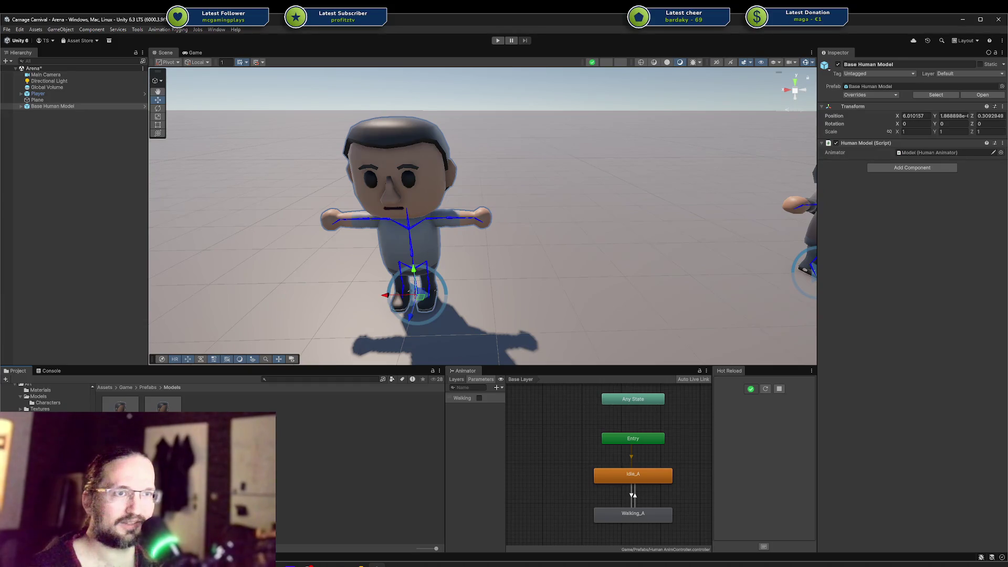
{"action": "scroll", "coordinate": [44, 397], "scroll_direction": "down", "scroll_amount": 3}
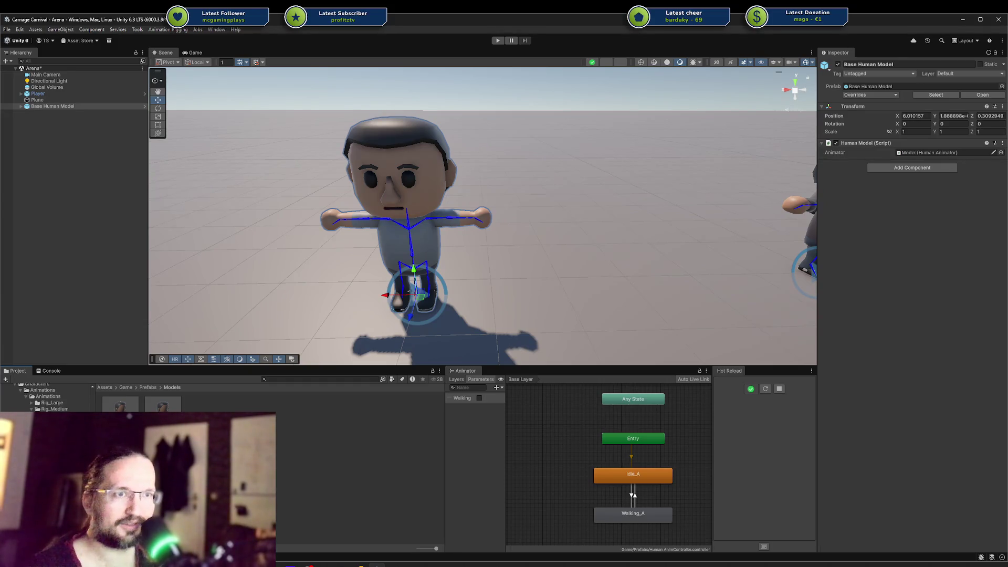
{"action": "left_click", "coordinate": [53, 419]}
{"action": "scroll", "coordinate": [45, 398], "scroll_direction": "up", "scroll_amount": 2}
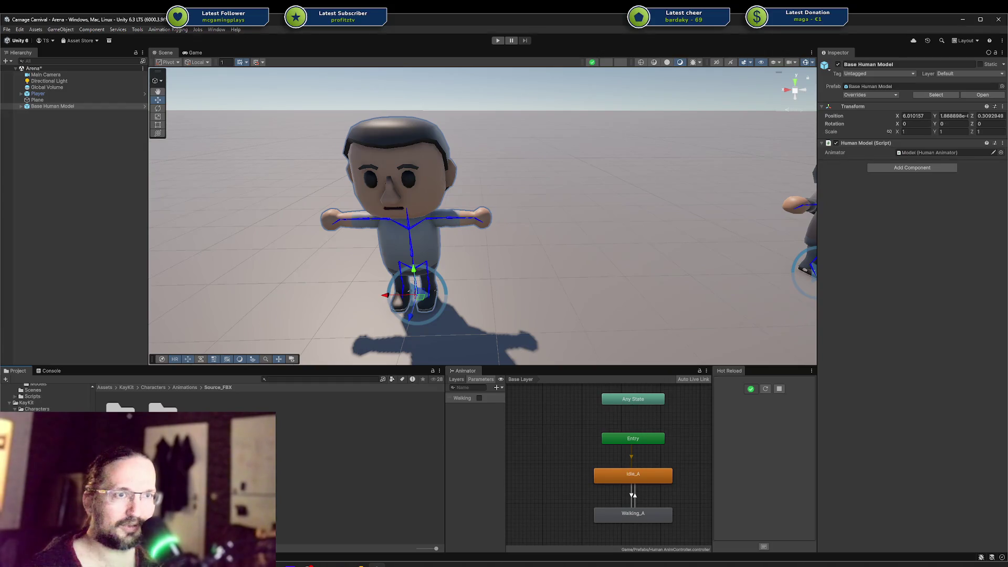
{"action": "scroll", "coordinate": [44, 398], "scroll_direction": "down", "scroll_amount": 3}
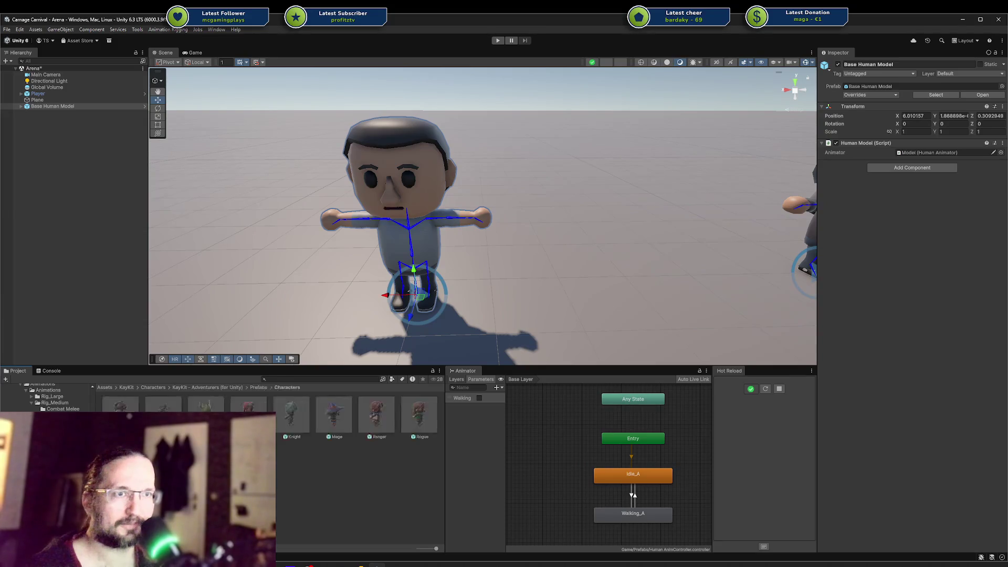
{"action": "mouse_move", "coordinate": [120, 415]}
{"action": "left_mouse_down"}
{"action": "mouse_move", "coordinate": [391, 318]}
{"action": "mouse_move", "coordinate": [254, 292]}
{"action": "mouse_move", "coordinate": [278, 274]}
{"action": "mouse_move", "coordinate": [407, 268]}
{"action": "left_mouse_up"}
Step: Select the Base Human Model and Barbarian and unpack the Barbarian prefab completely
{"action": "left_click", "coordinate": [656, 155]}
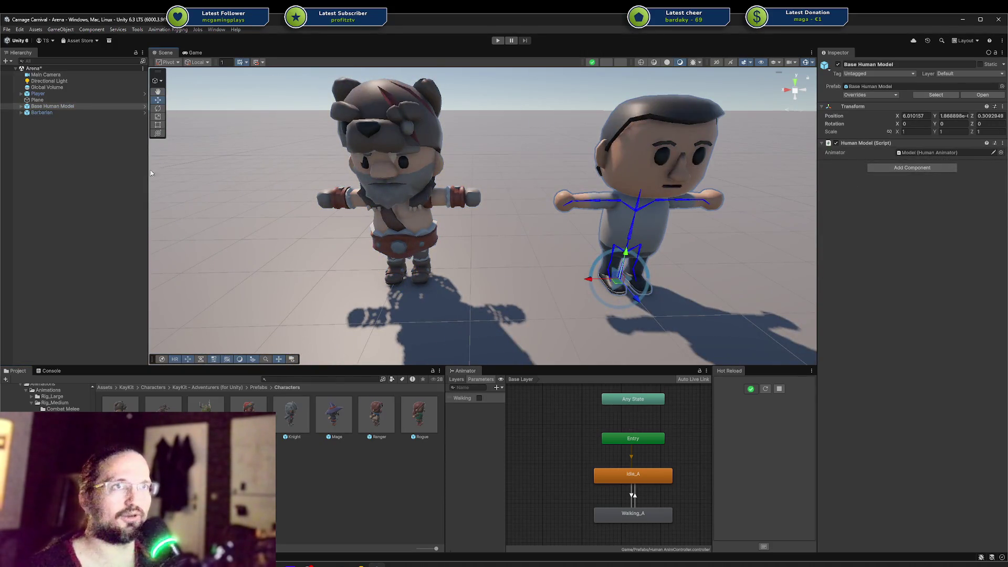
{"action": "left_click", "coordinate": [21, 106]}
{"action": "left_click", "coordinate": [37, 112]}
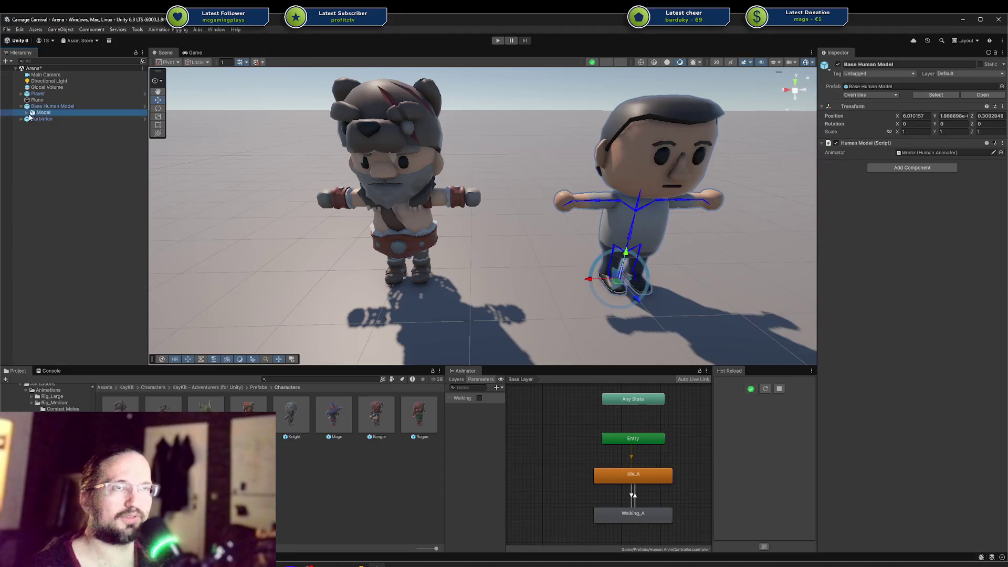
{"action": "left_click", "coordinate": [29, 106]}
{"action": "left_click", "coordinate": [21, 107]}
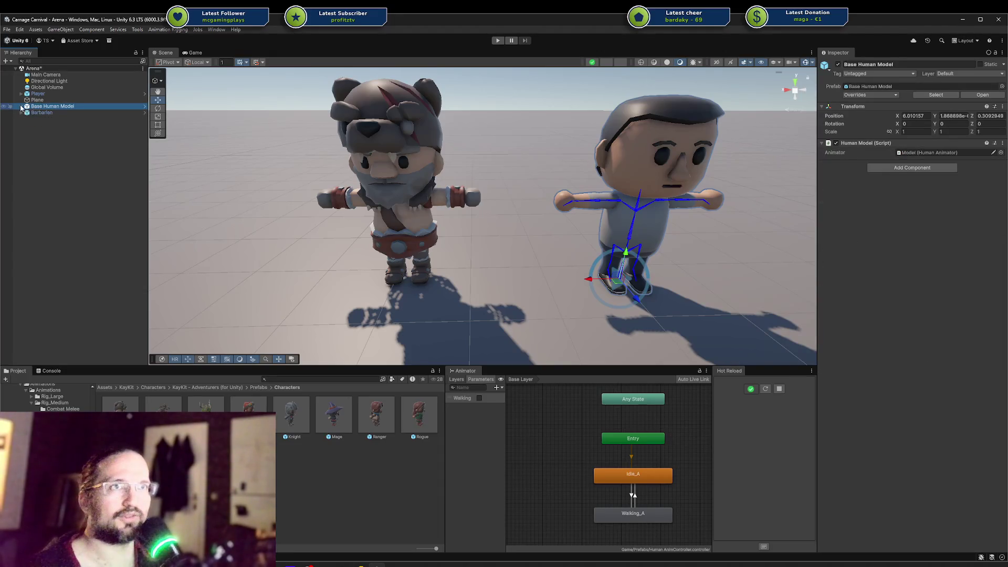
{"action": "left_click", "coordinate": [36, 113], "text": "ctrl"}
{"action": "right_click", "coordinate": [41, 113]}
{"action": "mouse_move", "coordinate": [105, 245]}
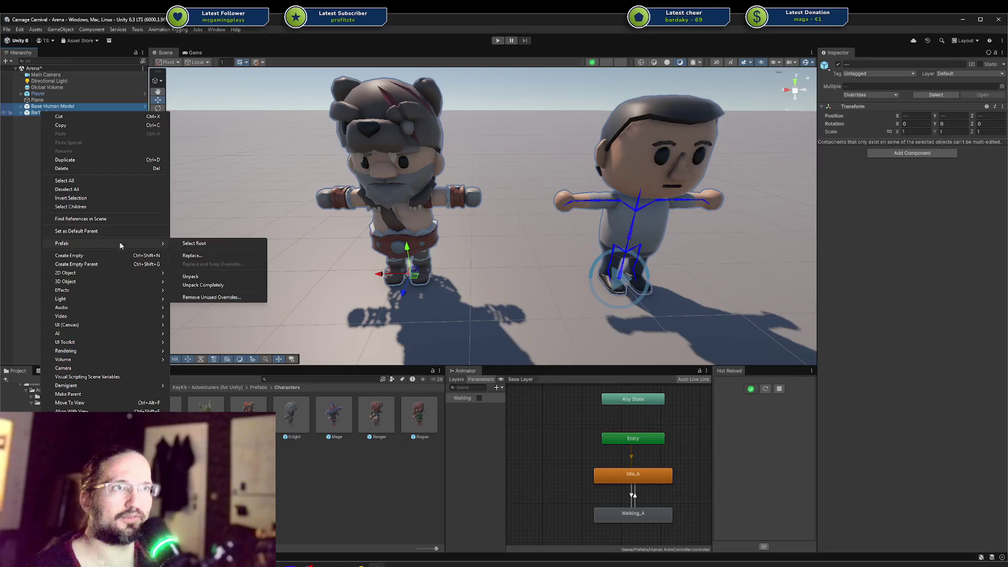
{"action": "left_click", "coordinate": [203, 285]}
Step: Delete the base model's Head and move Barbarian_Head under its Model
{"action": "left_click", "coordinate": [21, 107]}
{"action": "left_click", "coordinate": [27, 113]}
{"action": "left_click", "coordinate": [48, 131]}
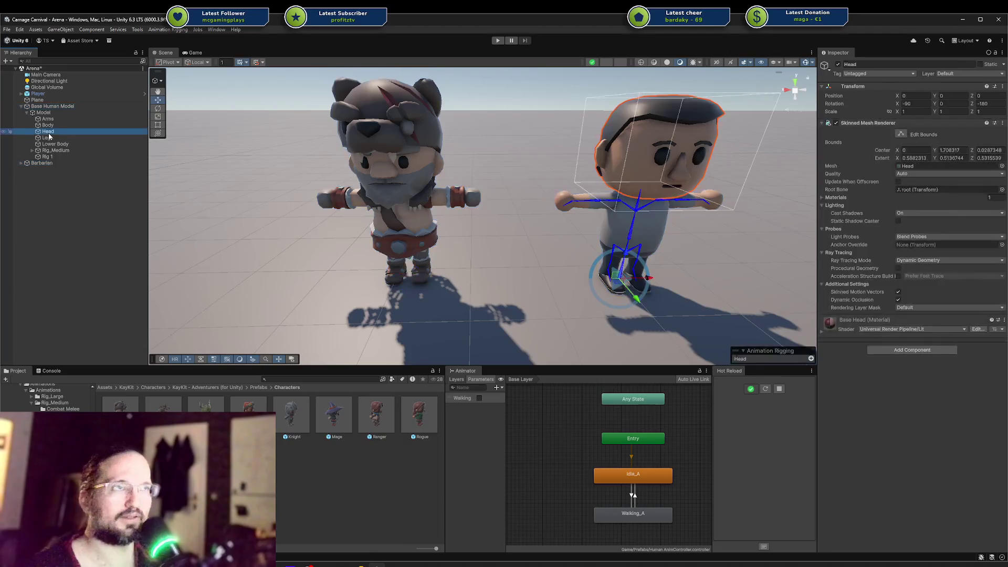
{"action": "key", "text": "Delete"}
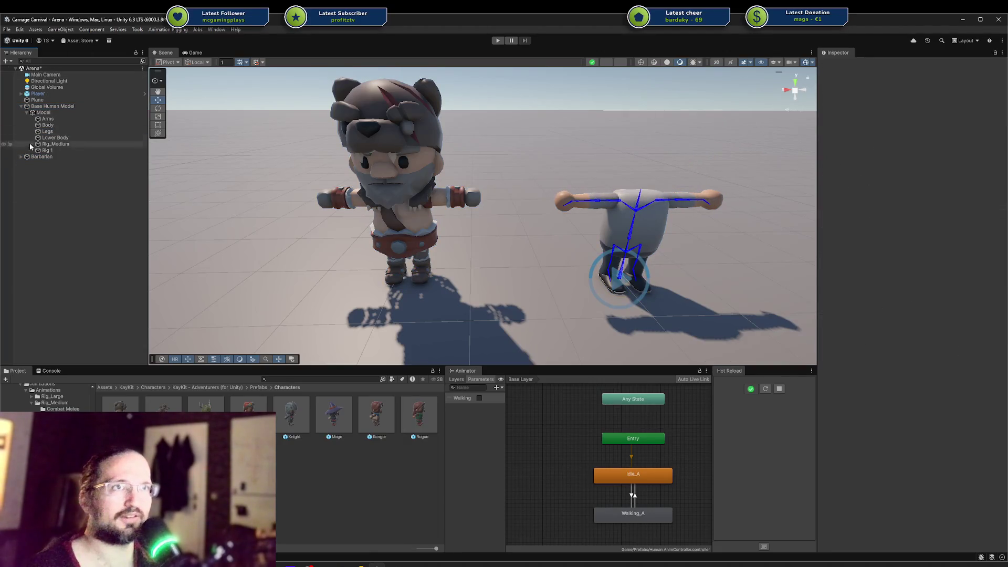
{"action": "left_click", "coordinate": [21, 157]}
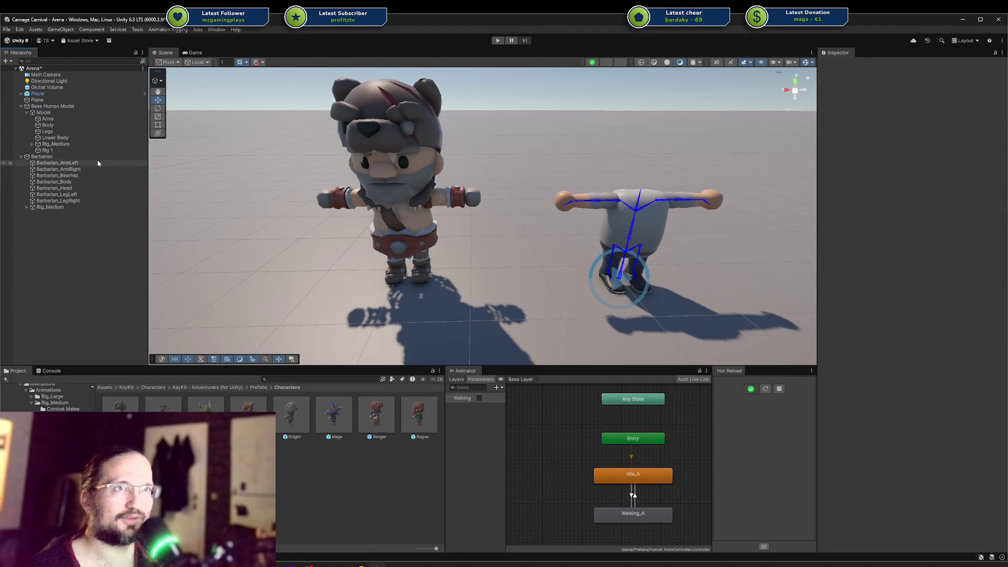
{"action": "left_click", "coordinate": [75, 188]}
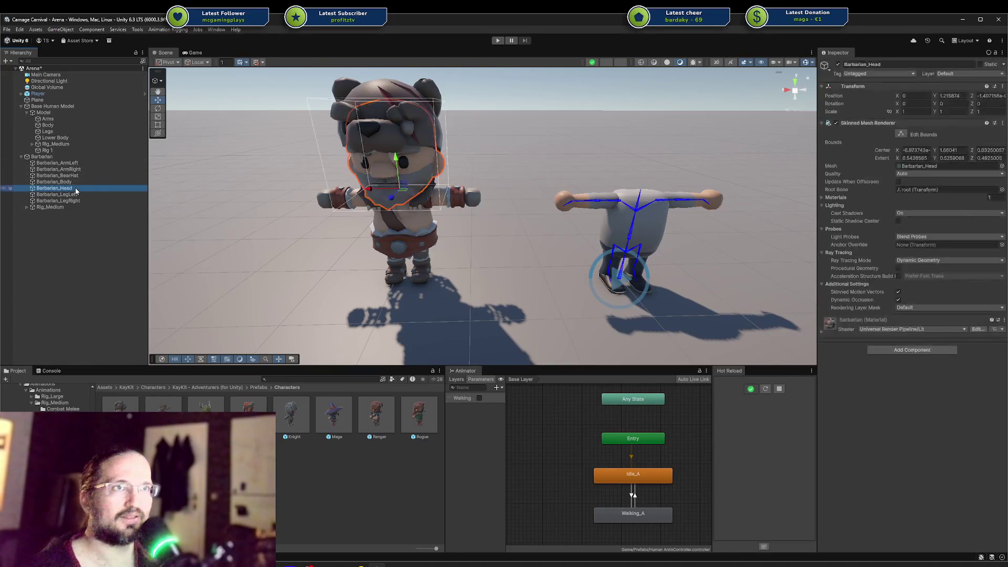
{"action": "left_click_drag", "start_coordinate": [63, 189], "coordinate": [59, 116]}
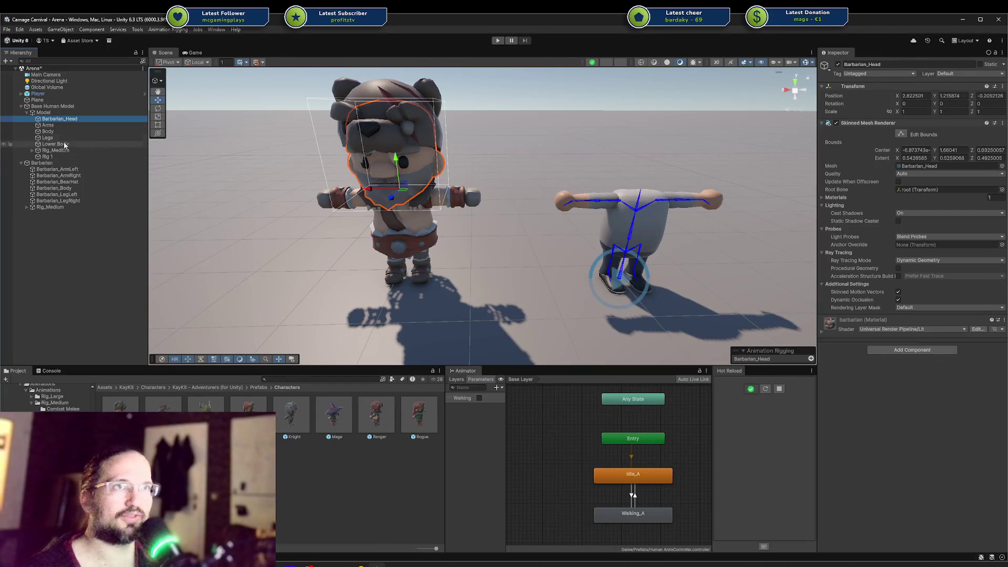
Step: Delete the base model's Arms and move Barbarian_ArmLeft and Barbarian_ArmRight under Model
{"action": "left_click", "coordinate": [51, 126]}
{"action": "key", "text": "Delete"}
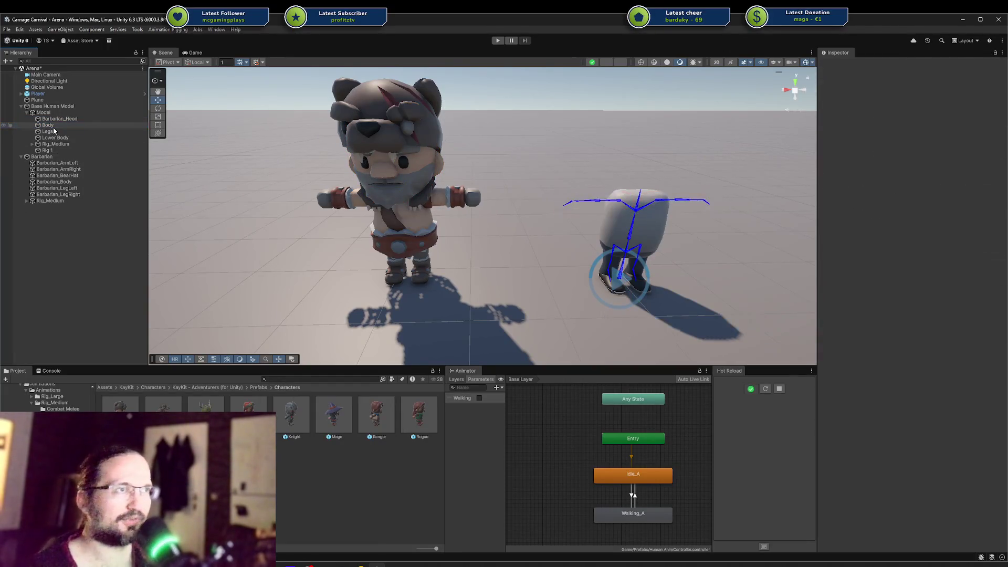
{"action": "left_click", "coordinate": [80, 168]}
{"action": "left_click", "coordinate": [81, 163], "text": "shift"}
{"action": "left_click_drag", "start_coordinate": [56, 115], "coordinate": [47, 113]}
{"action": "left_click", "coordinate": [44, 112]}
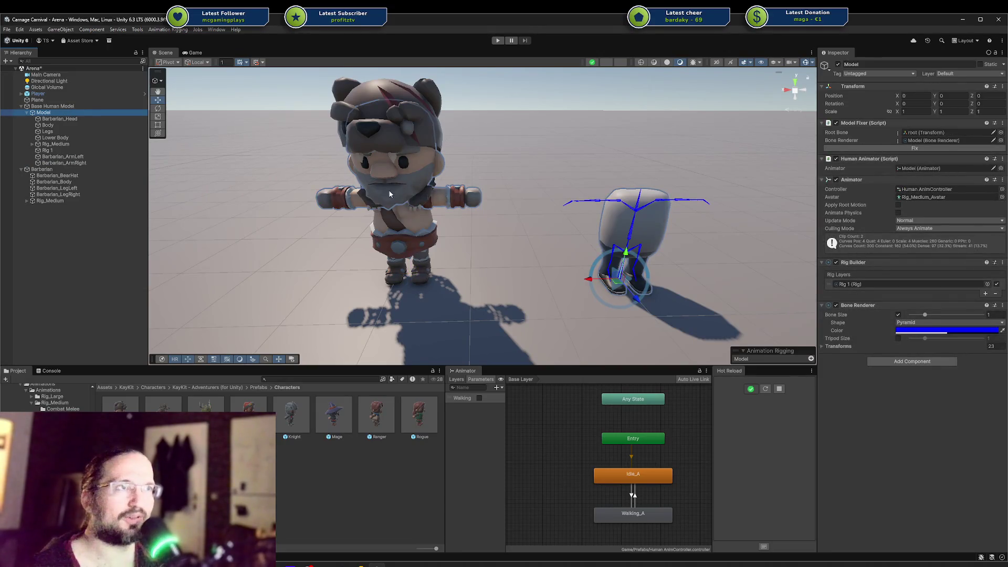
Step: Add a Bone Renderer to the Barbarian's Rig_Medium skeleton, then bring up Rider
{"action": "left_click", "coordinate": [48, 200]}
{"action": "mouse_move", "coordinate": [504, 226]}
{"action": "left_mouse_down"}
{"action": "mouse_move", "coordinate": [531, 229]}
{"action": "mouse_move", "coordinate": [544, 219]}
{"action": "left_mouse_up"}
{"action": "left_click", "coordinate": [207, 29]}
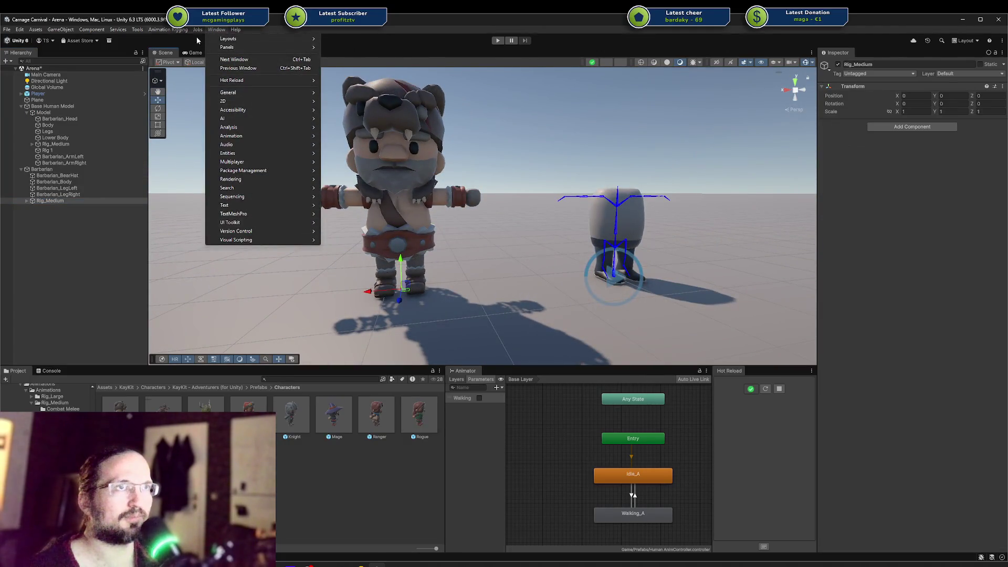
{"action": "left_click", "coordinate": [168, 29]}
{"action": "left_click", "coordinate": [186, 86]}
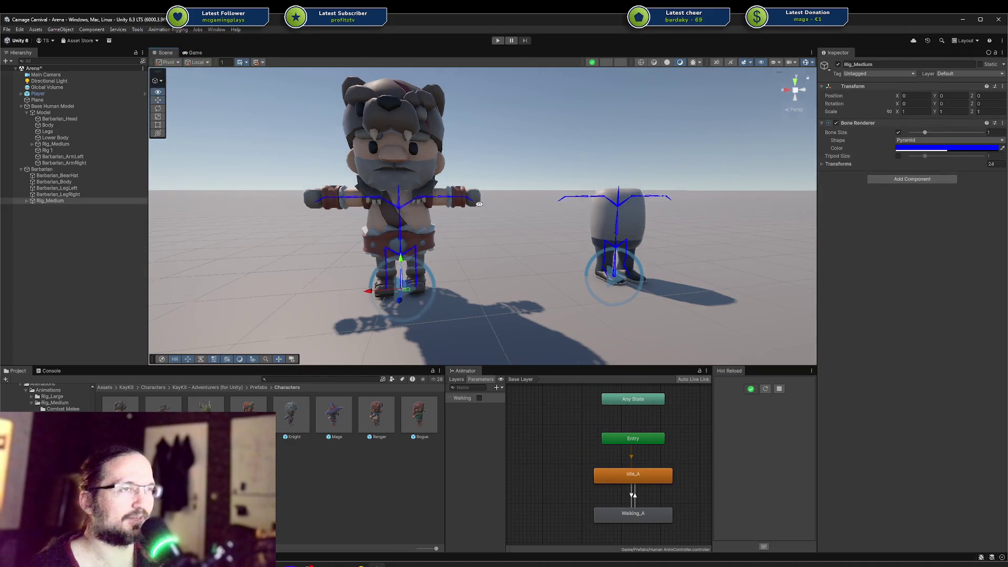
{"action": "left_click", "coordinate": [52, 146]}
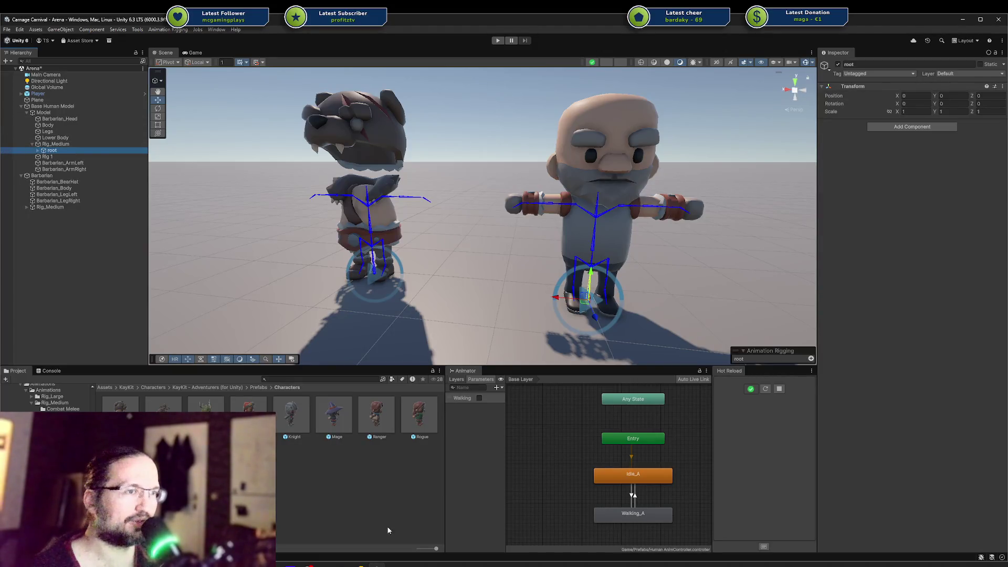
{"action": "left_click", "coordinate": [359, 565]}
{"action": "left_click", "coordinate": [301, 528]}
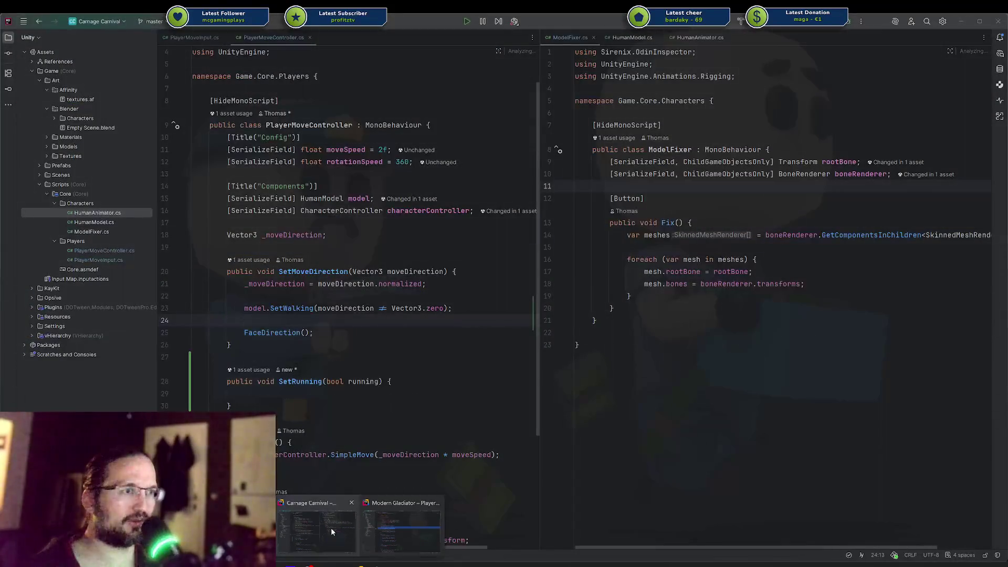
Step: Read through the Fix method body, highlighting SkinnedMeshRenderer and all usages of mesh
{"action": "left_click_drag", "start_coordinate": [632, 297], "coordinate": [635, 235]}
{"action": "left_click", "coordinate": [820, 236]}
{"action": "double_click", "coordinate": [939, 236]}
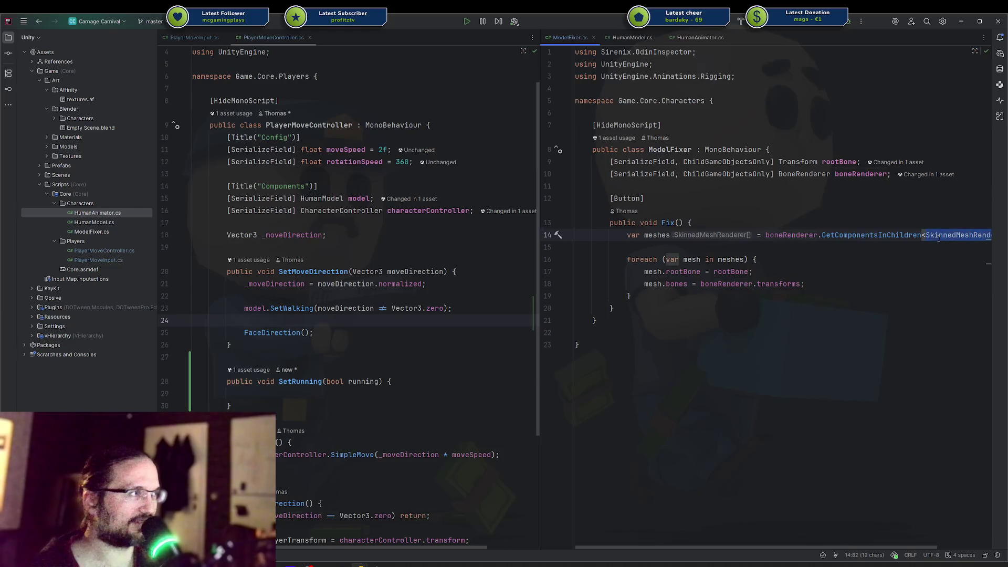
{"action": "mouse_move", "coordinate": [648, 284]}
{"action": "left_mouse_down"}
{"action": "mouse_move", "coordinate": [796, 284]}
{"action": "mouse_move", "coordinate": [622, 284]}
{"action": "left_mouse_up"}
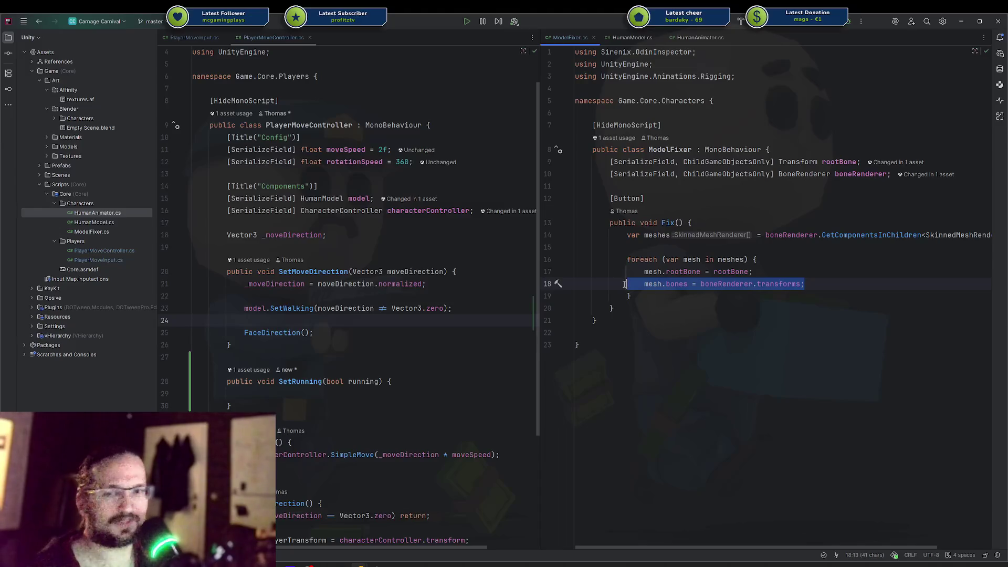
{"action": "left_click", "coordinate": [631, 284]}
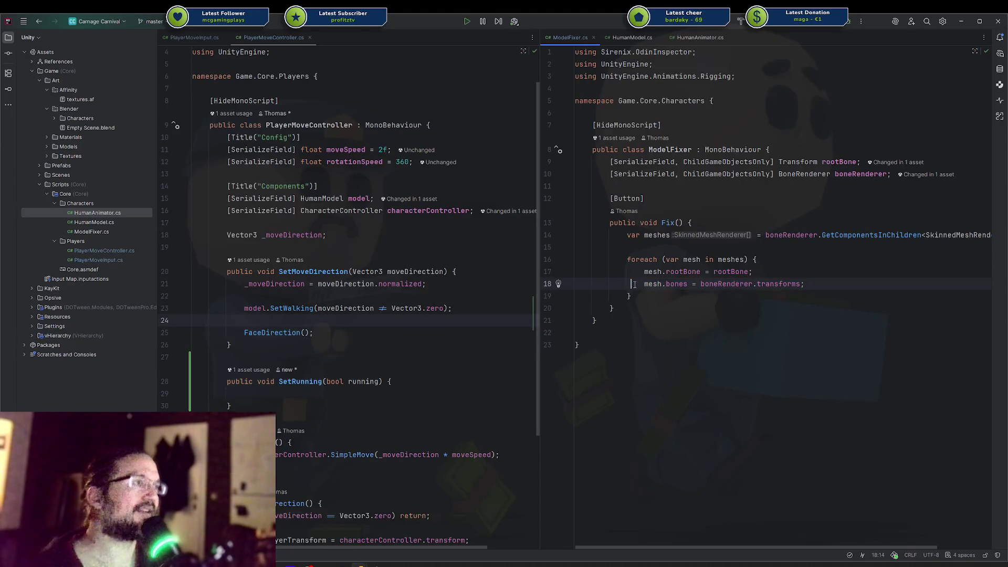
{"action": "left_click", "coordinate": [642, 284]}
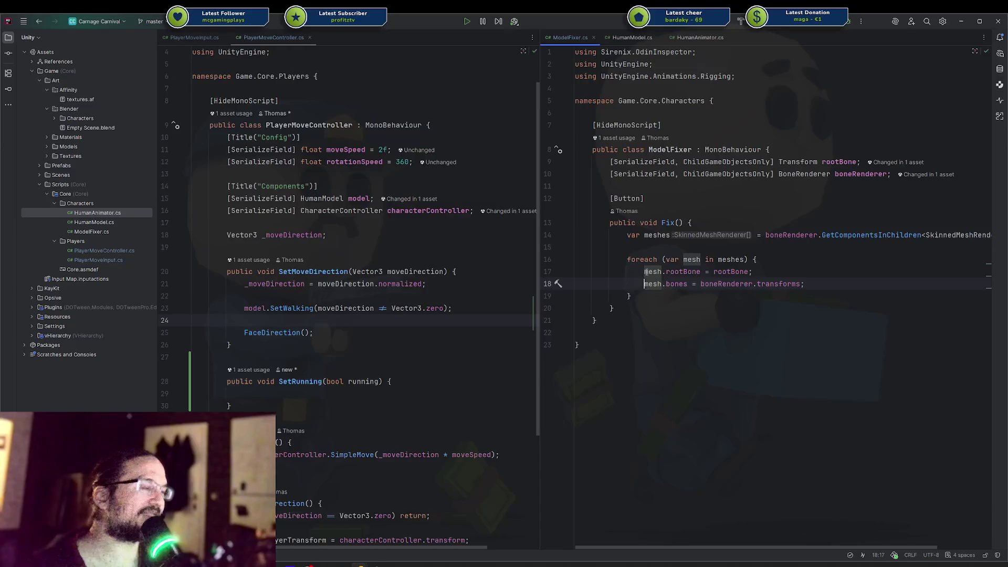
{"action": "mouse_move", "coordinate": [655, 157]}
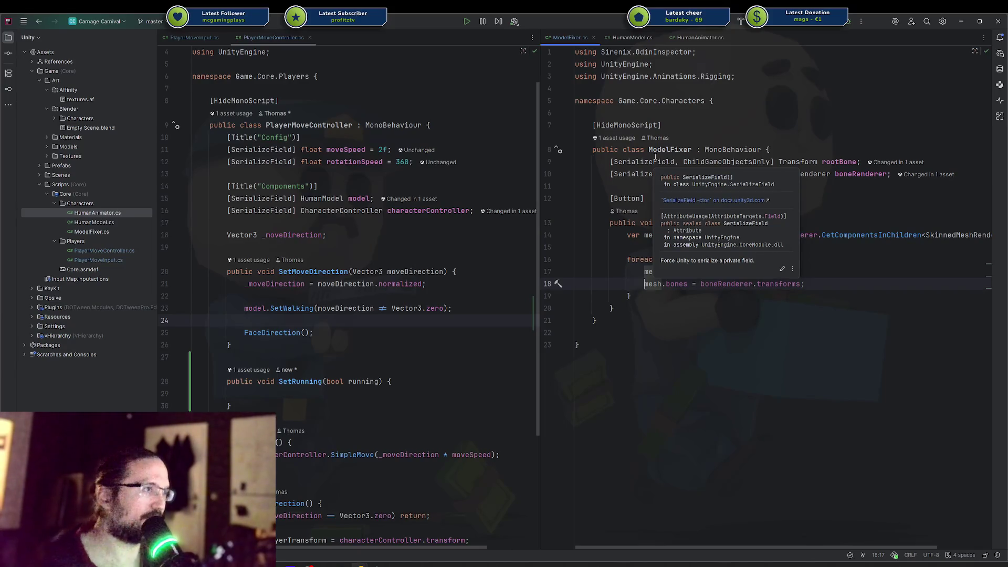
{"action": "key", "text": "ctrl+bracketleft"}
{"action": "key", "text": "ctrl+bracketleft"}
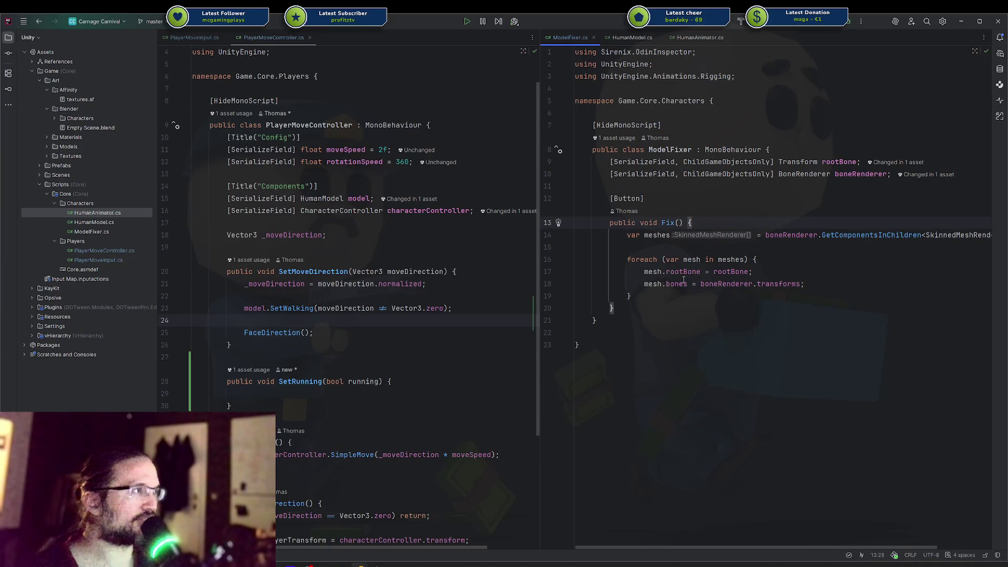
Step: Select the rootBone assignment on line 17 and bones on line 18, then return to Unity
{"action": "left_click_drag", "start_coordinate": [643, 272], "coordinate": [791, 276]}
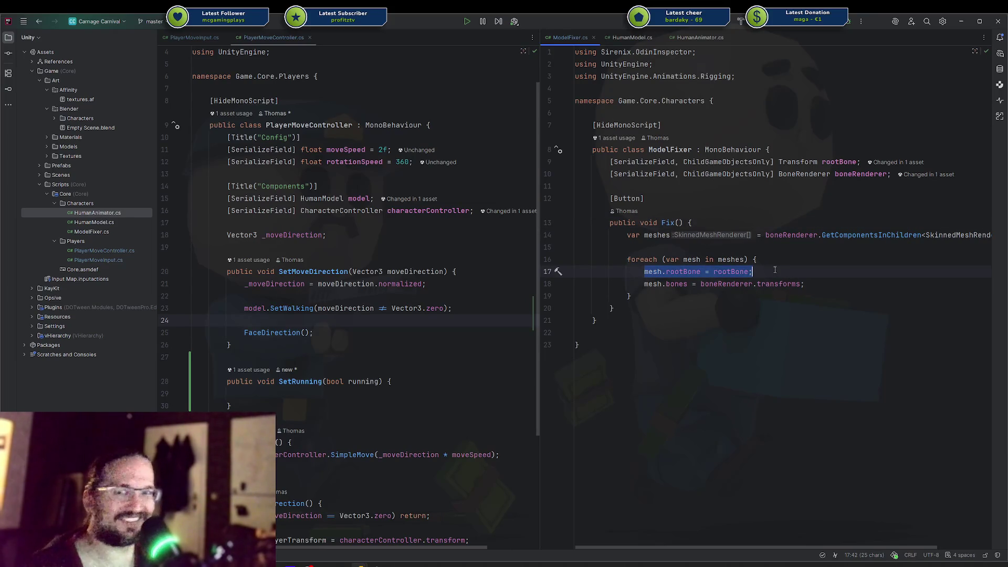
{"action": "left_click", "coordinate": [774, 270]}
{"action": "left_click_drag", "start_coordinate": [774, 270], "coordinate": [644, 272]}
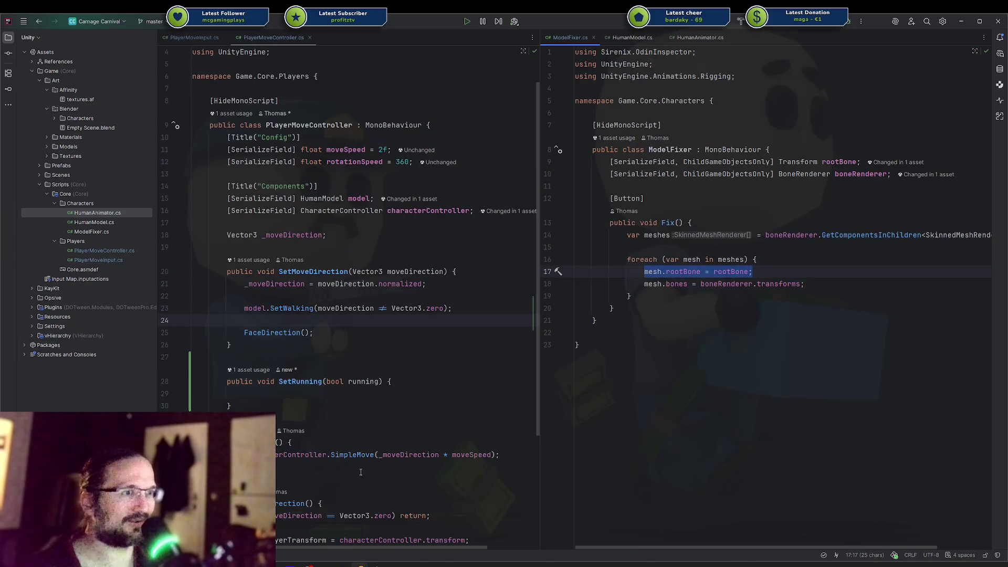
{"action": "left_click", "coordinate": [647, 284]}
{"action": "left_click_drag", "start_coordinate": [647, 284], "coordinate": [804, 284]}
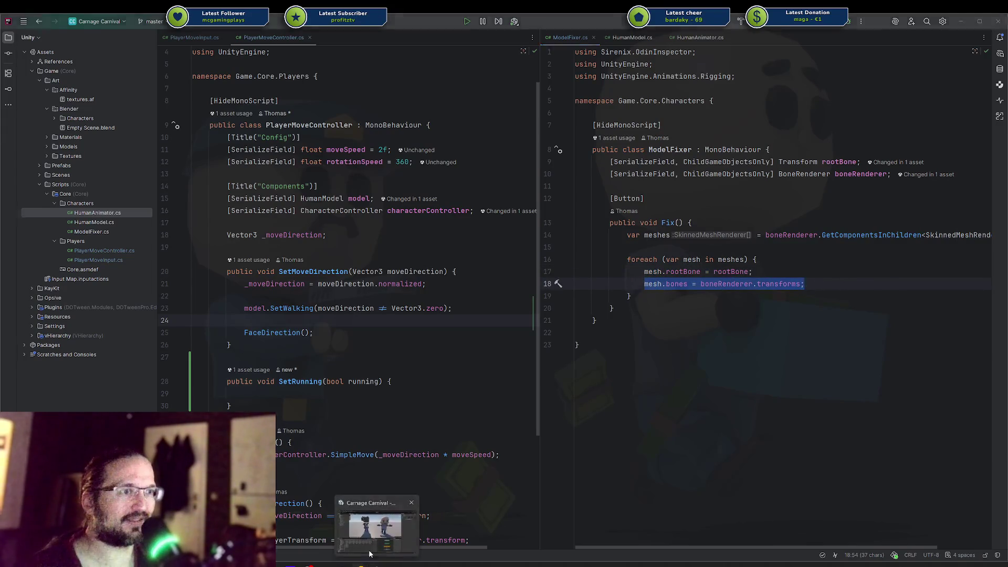
{"action": "left_click", "coordinate": [377, 525]}
{"action": "left_click", "coordinate": [47, 138]}
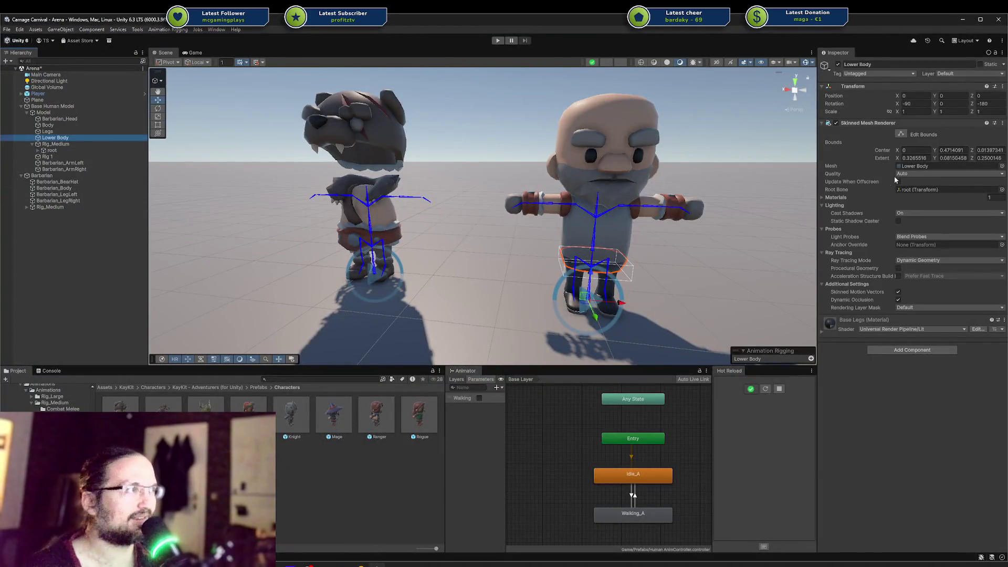
Step: Check the Lower Body's Root Bone, inspect Barbarian_Head and the spine bone, then collapse Base Human Model
{"action": "left_click", "coordinate": [917, 190]}
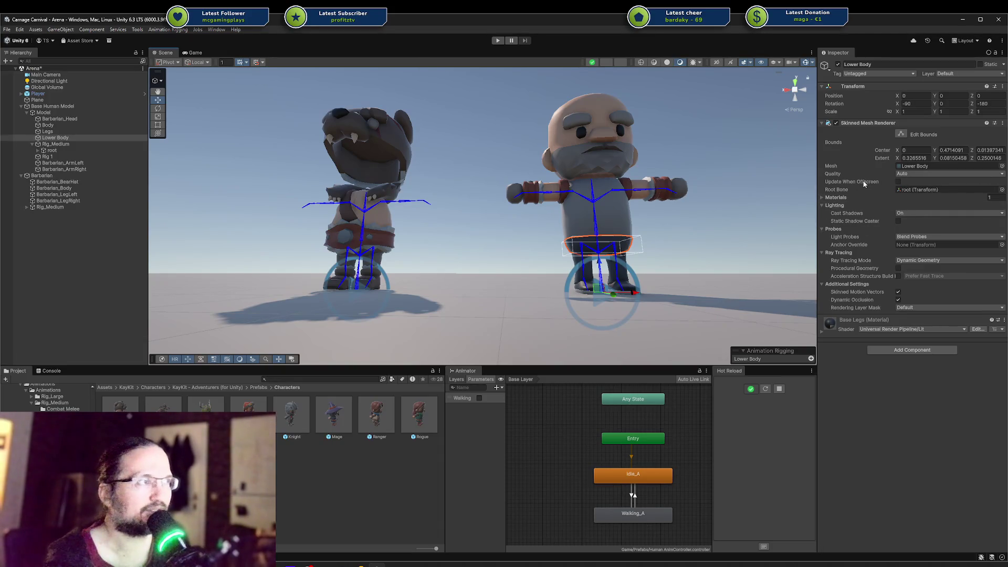
{"action": "mouse_move", "coordinate": [859, 185]}
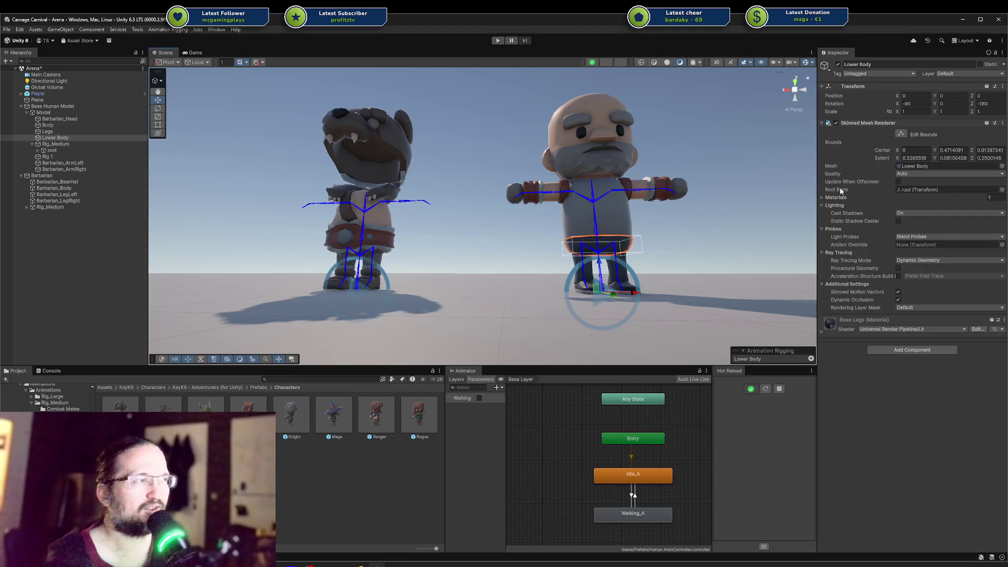
{"action": "left_click_drag", "start_coordinate": [515, 241], "coordinate": [500, 209]}
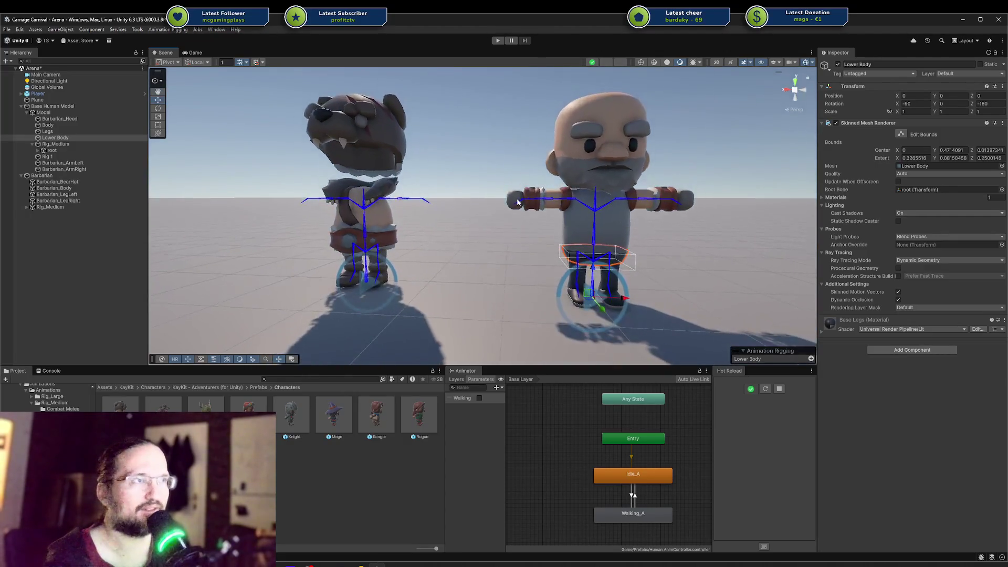
{"action": "left_click", "coordinate": [603, 121]}
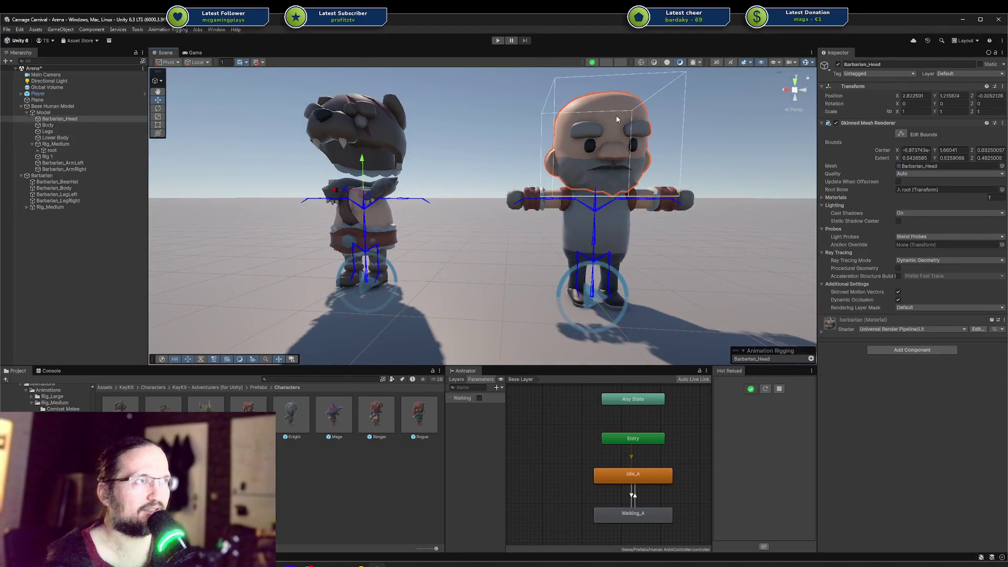
{"action": "left_click", "coordinate": [370, 222]}
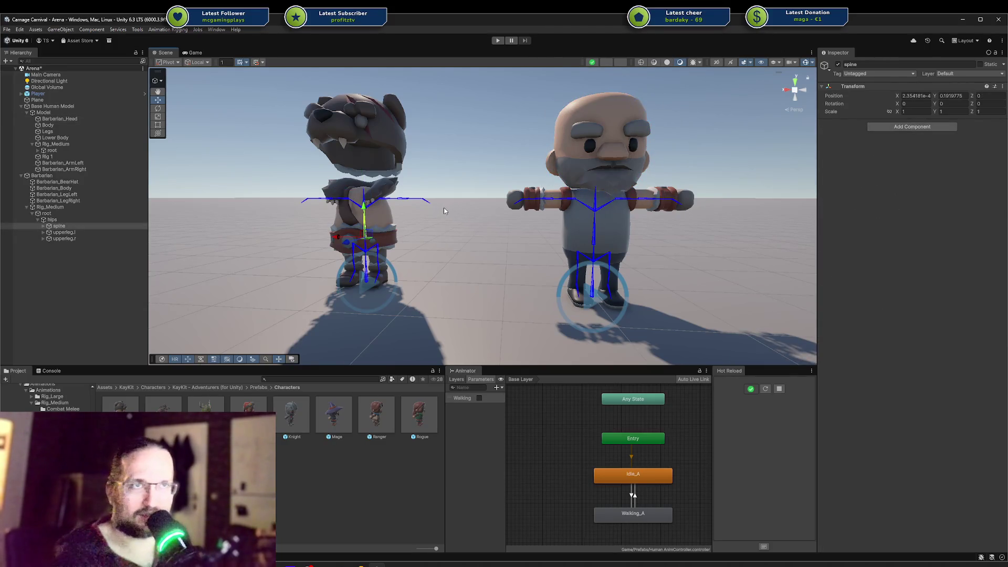
{"action": "left_click", "coordinate": [86, 100]}
{"action": "left_click", "coordinate": [62, 107]}
{"action": "key", "text": "Left"}
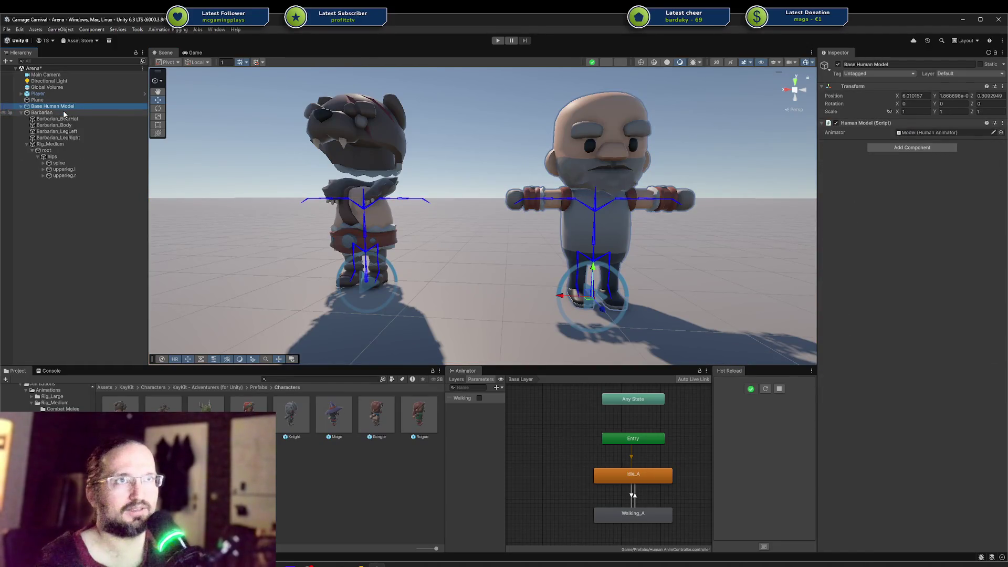
Step: Delete the Base Human Model and Barbarian, then focus the view on the Player
{"action": "left_click", "coordinate": [63, 112]}
{"action": "key", "text": "Delete"}
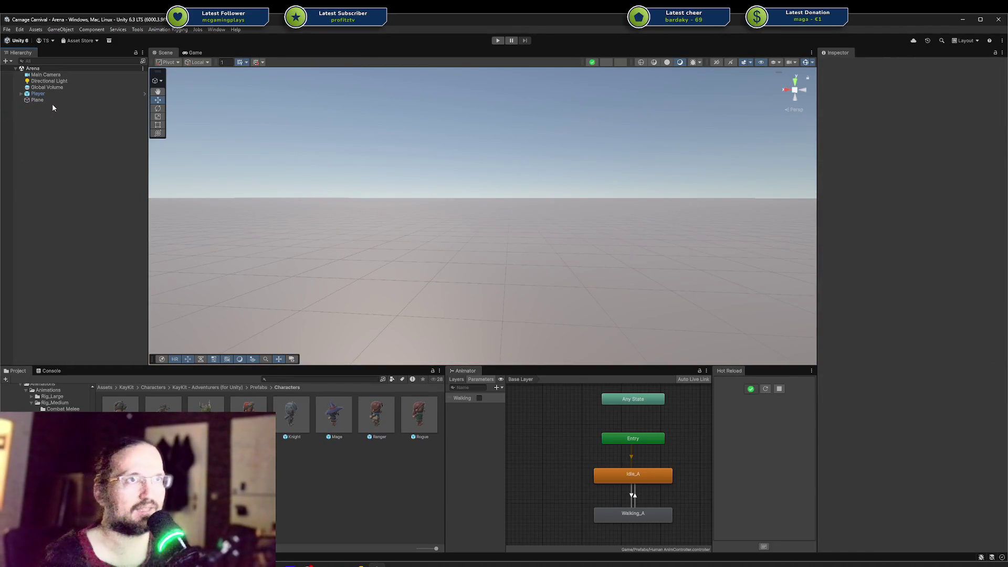
{"action": "double_click", "coordinate": [38, 93]}
{"action": "left_click_drag", "start_coordinate": [611, 198], "coordinate": [616, 169]}
{"action": "left_click", "coordinate": [619, 168]}
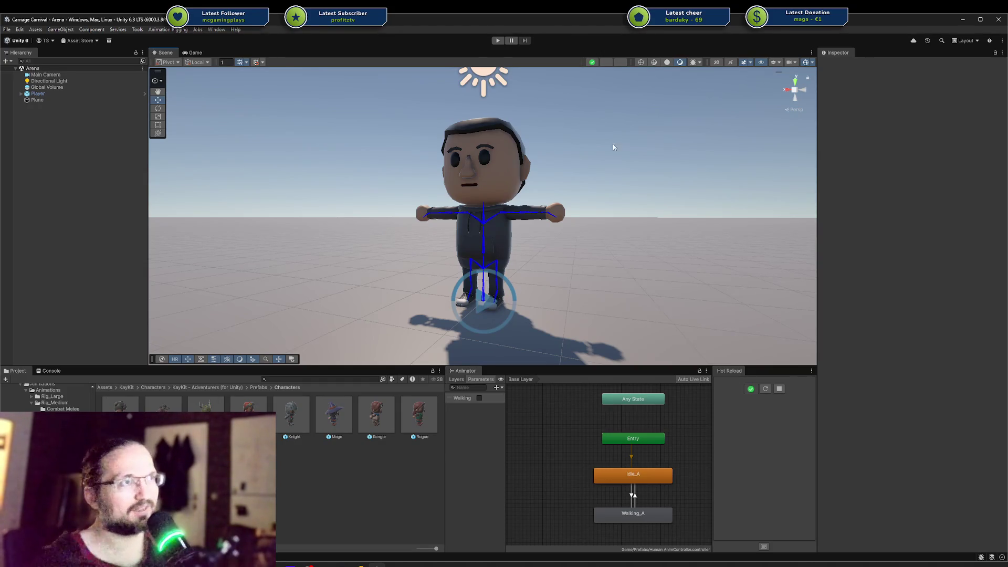
{"action": "scroll", "coordinate": [612, 147], "scroll_direction": "up", "scroll_amount": 2}
{"action": "mouse_move", "coordinate": [612, 147]}
{"action": "left_mouse_down"}
{"action": "mouse_move", "coordinate": [530, 173]}
{"action": "mouse_move", "coordinate": [507, 195]}
{"action": "mouse_move", "coordinate": [516, 220]}
{"action": "left_mouse_up"}
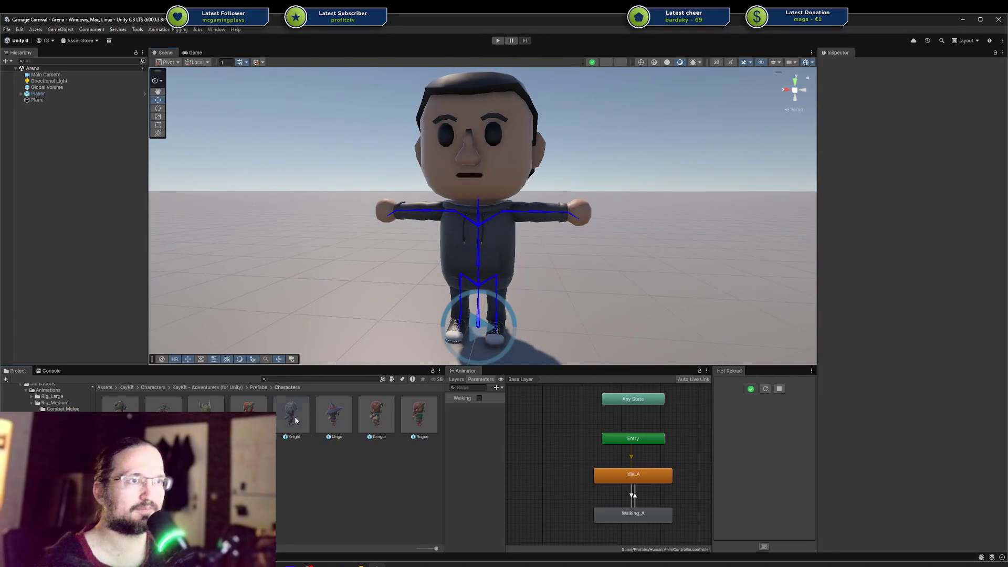
Step: Place a Knight beside the Player, disable the Player's Body mesh, and expand the Knight
{"action": "left_click_drag", "start_coordinate": [295, 420], "coordinate": [273, 293]}
{"action": "mouse_move", "coordinate": [321, 255]}
{"action": "left_mouse_down"}
{"action": "mouse_move", "coordinate": [349, 241]}
{"action": "mouse_move", "coordinate": [508, 254]}
{"action": "mouse_move", "coordinate": [697, 306]}
{"action": "left_mouse_up"}
{"action": "left_click", "coordinate": [604, 269]}
{"action": "left_click", "coordinate": [21, 94]}
{"action": "left_click", "coordinate": [26, 100]}
{"action": "left_click", "coordinate": [32, 106]}
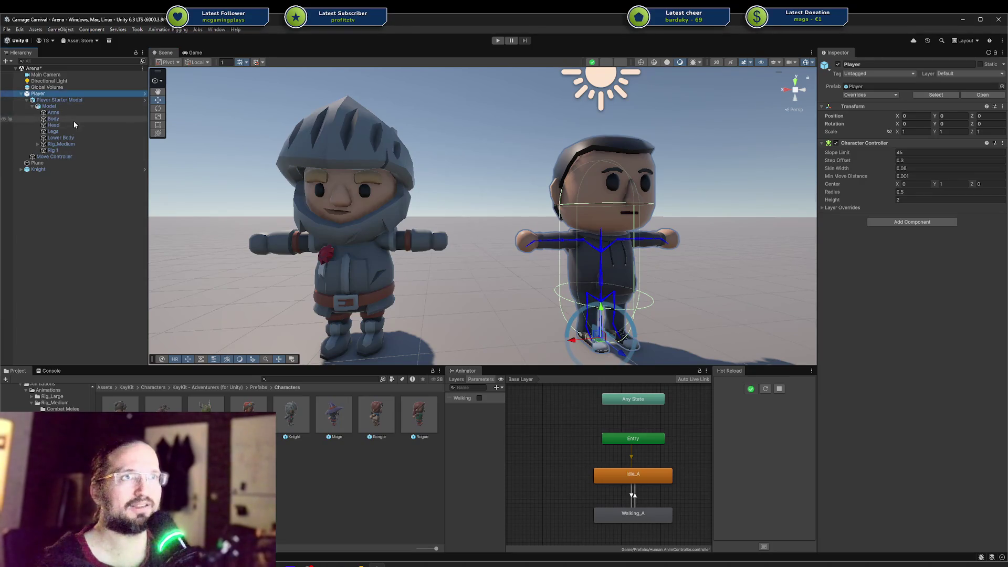
{"action": "left_click", "coordinate": [4, 118]}
{"action": "left_click", "coordinate": [21, 169]}
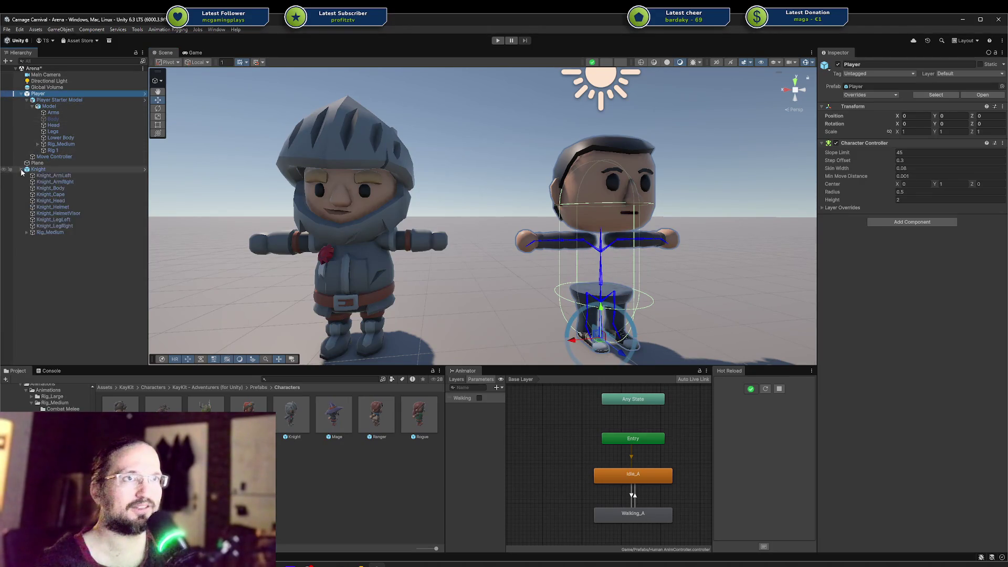
Step: Unpack the Knight prefab and fit Knight_Body under the Player's Model with Fix
{"action": "left_click_drag", "start_coordinate": [51, 188], "coordinate": [83, 119]}
{"action": "right_click", "coordinate": [47, 169]}
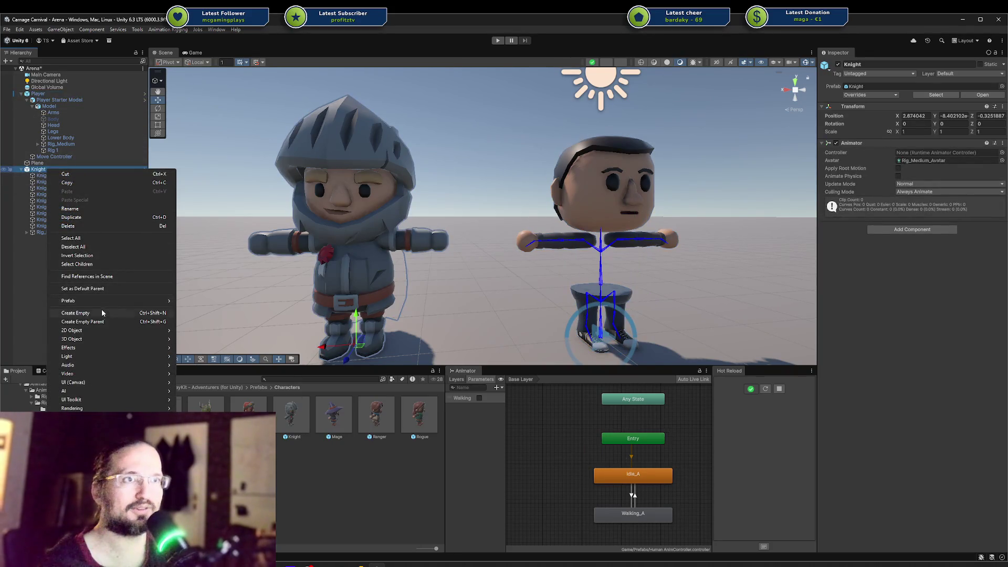
{"action": "mouse_move", "coordinate": [121, 300]}
{"action": "left_click", "coordinate": [212, 370]}
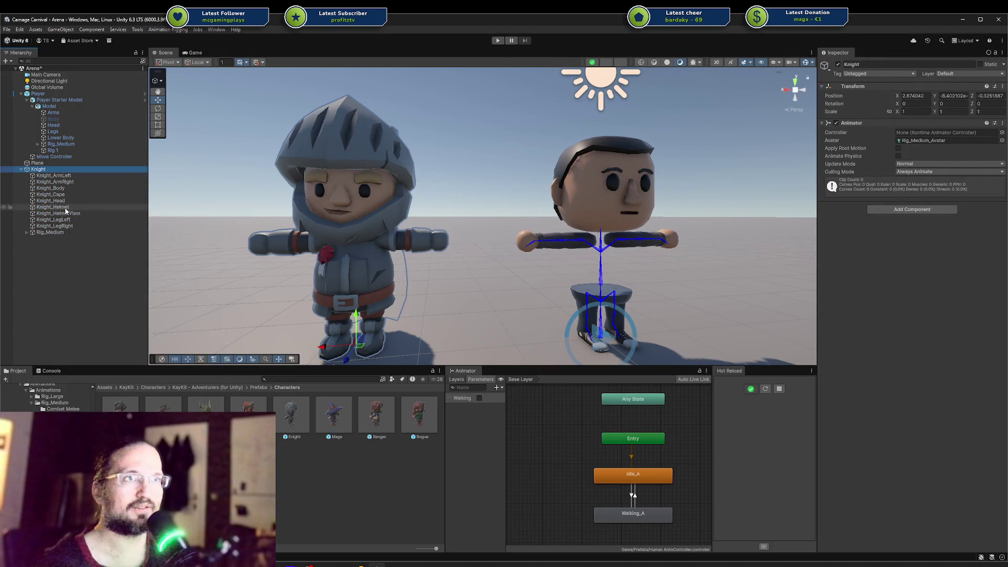
{"action": "left_click_drag", "start_coordinate": [84, 115], "coordinate": [84, 115]}
{"action": "left_click", "coordinate": [120, 95]}
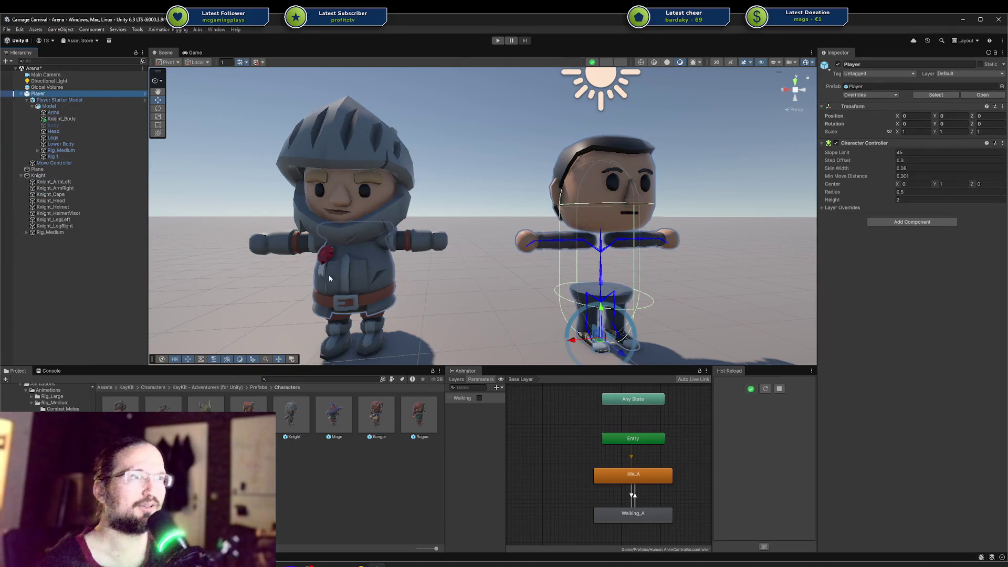
{"action": "left_click", "coordinate": [102, 102]}
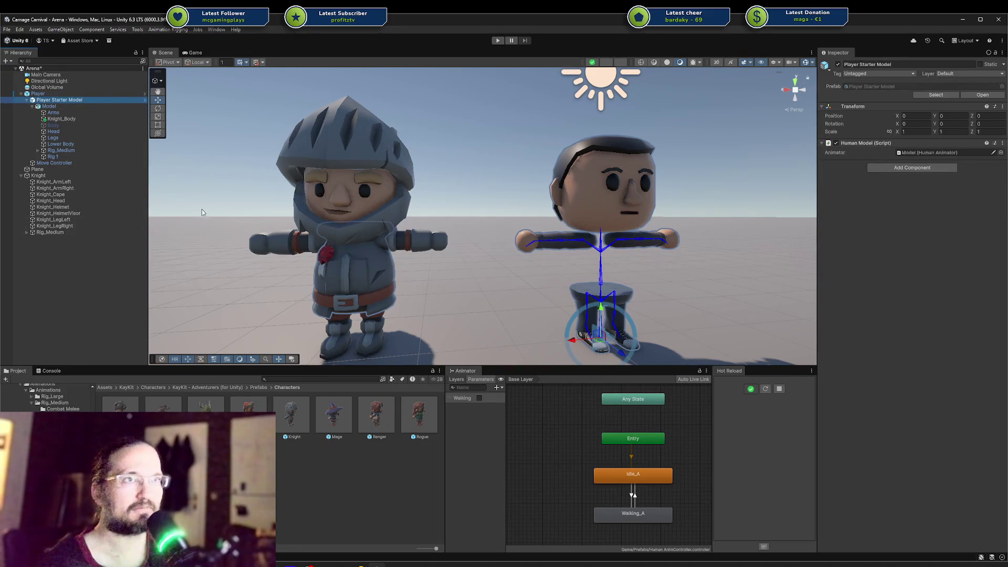
{"action": "left_click", "coordinate": [49, 106]}
{"action": "left_click", "coordinate": [851, 168]}
{"action": "left_click_drag", "start_coordinate": [808, 186], "coordinate": [547, 245]}
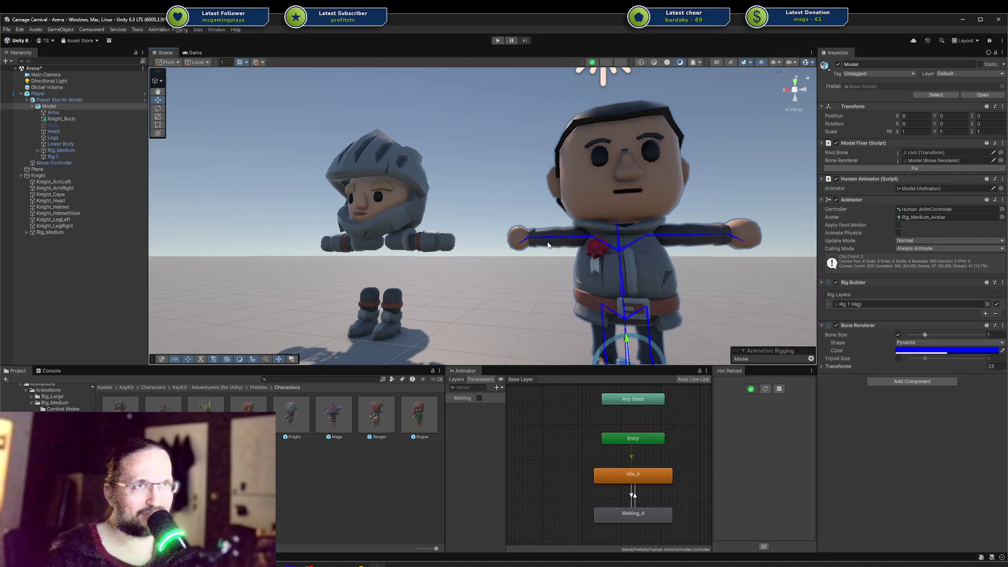
Step: Delete the leftover Knight and revert all overrides on the Player prefab
{"action": "left_click", "coordinate": [85, 119]}
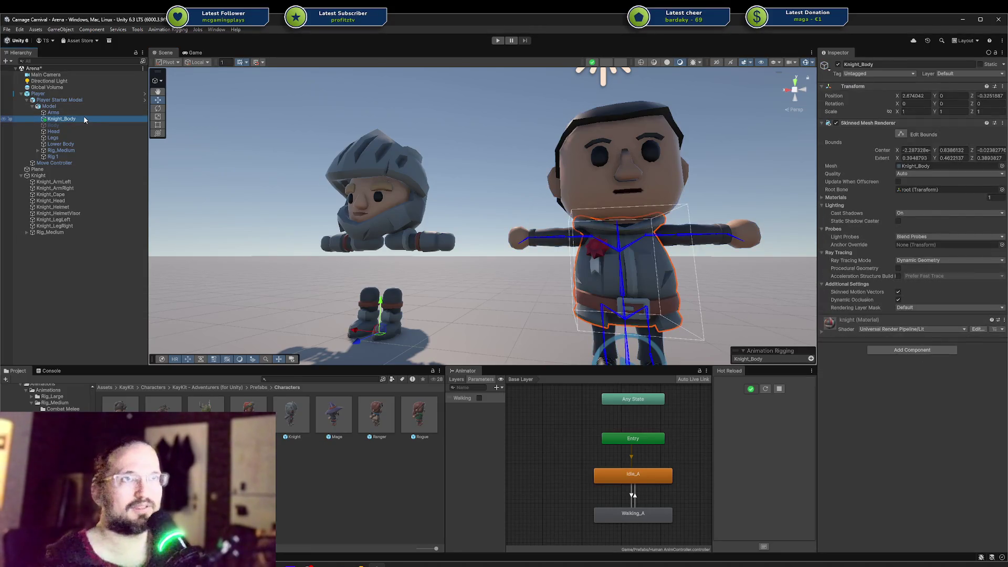
{"action": "left_click", "coordinate": [67, 176]}
{"action": "key", "text": "Delete"}
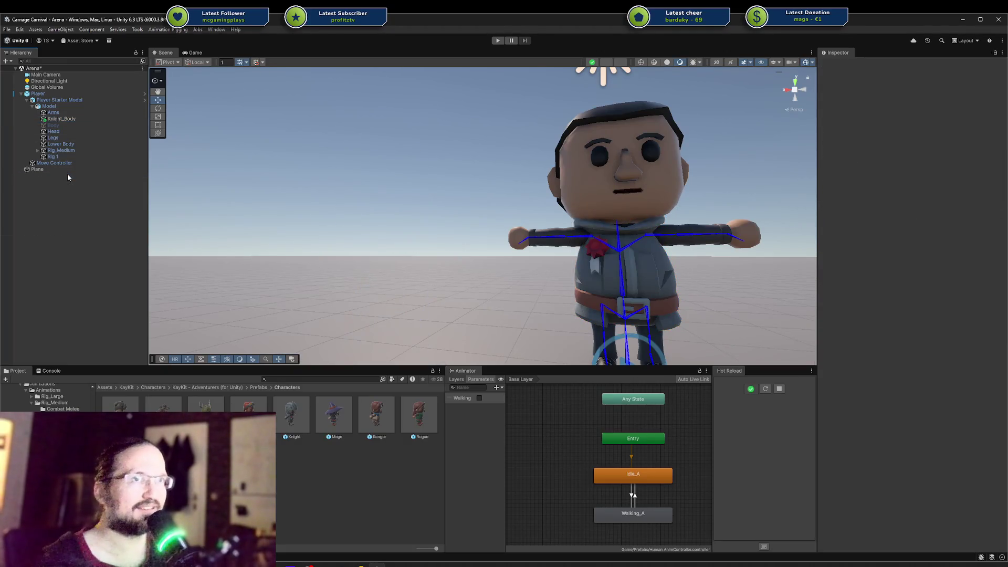
{"action": "left_click", "coordinate": [84, 94]}
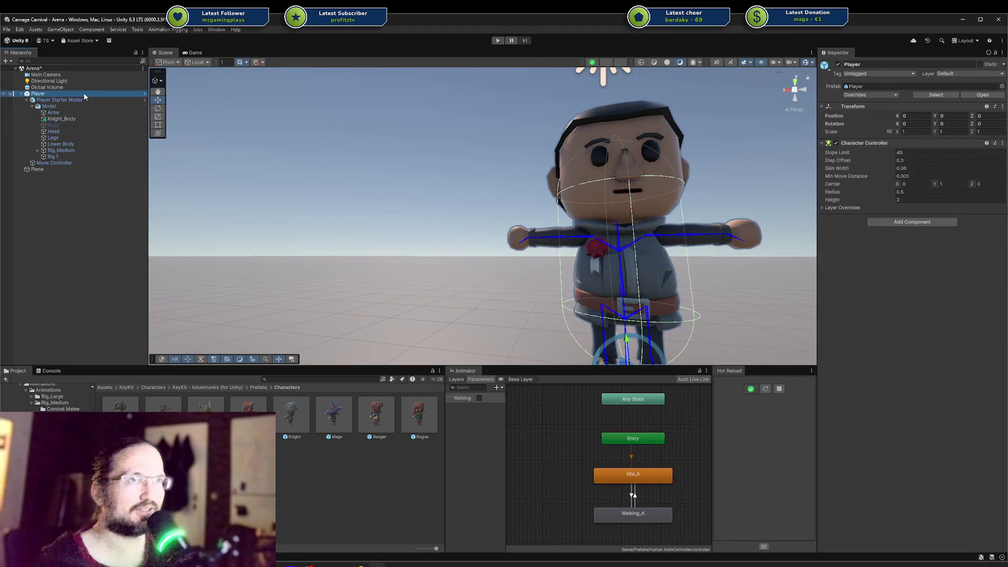
{"action": "left_click", "coordinate": [870, 94]}
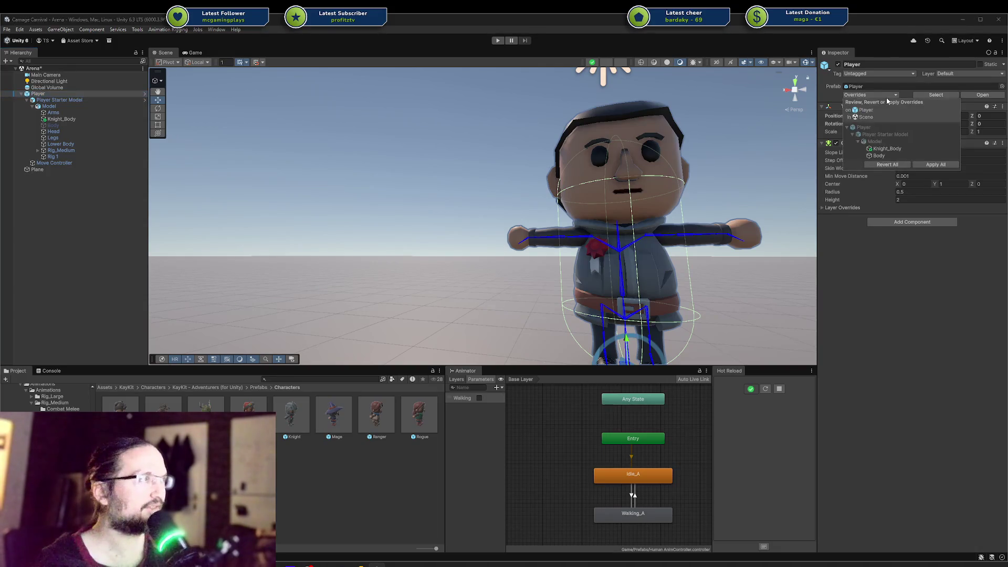
{"action": "left_click", "coordinate": [887, 165]}
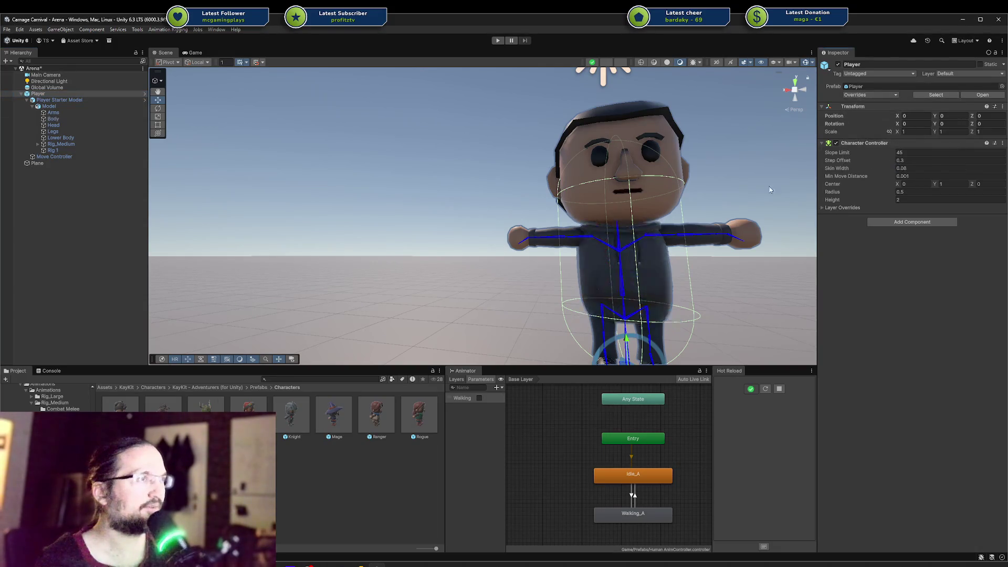
Step: Preview the Running_A and Running_B clips in the Movement Basic animations folder
{"action": "key", "text": "f"}
{"action": "mouse_move", "coordinate": [639, 266]}
{"action": "left_mouse_down"}
{"action": "mouse_move", "coordinate": [618, 261]}
{"action": "mouse_move", "coordinate": [646, 247]}
{"action": "mouse_move", "coordinate": [668, 252]}
{"action": "mouse_move", "coordinate": [638, 269]}
{"action": "left_mouse_up"}
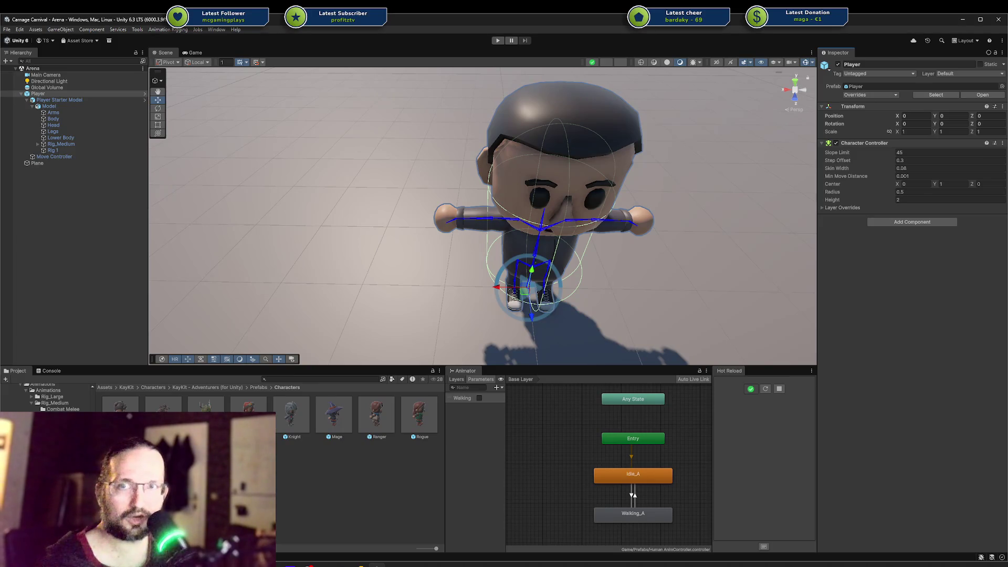
{"action": "left_click_drag", "start_coordinate": [535, 273], "coordinate": [537, 290]}
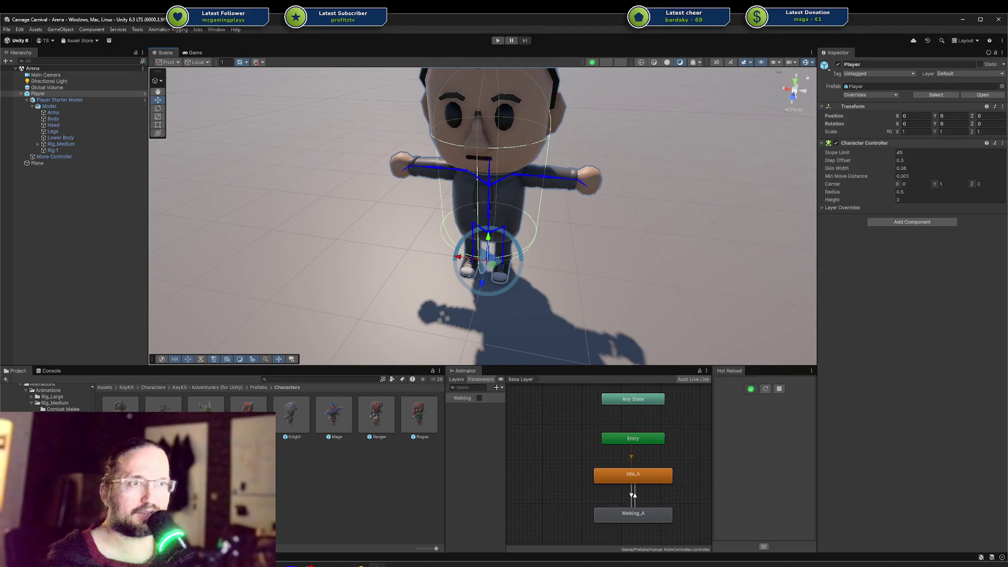
{"action": "scroll", "coordinate": [42, 397], "scroll_direction": "up", "scroll_amount": 2}
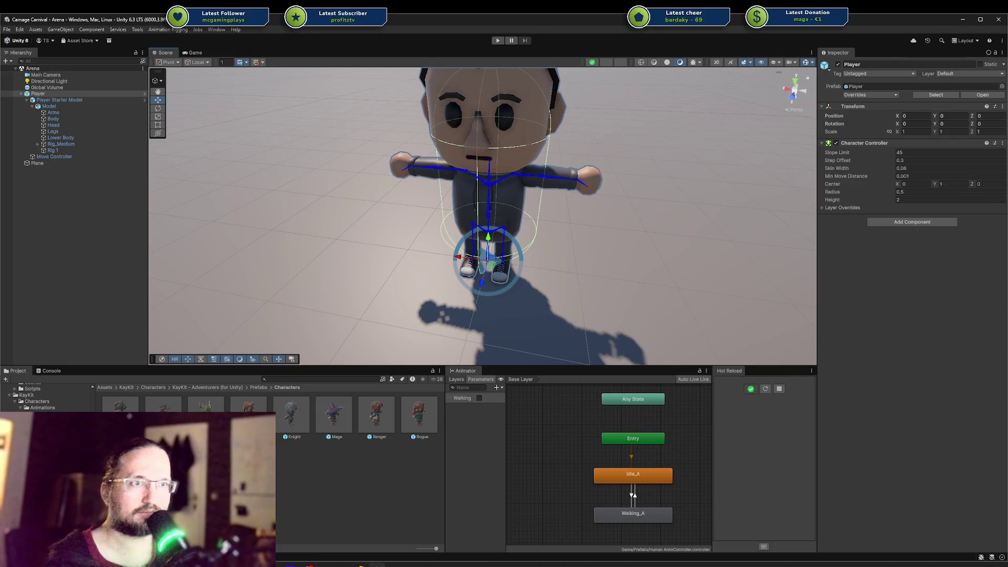
{"action": "left_click", "coordinate": [58, 426]}
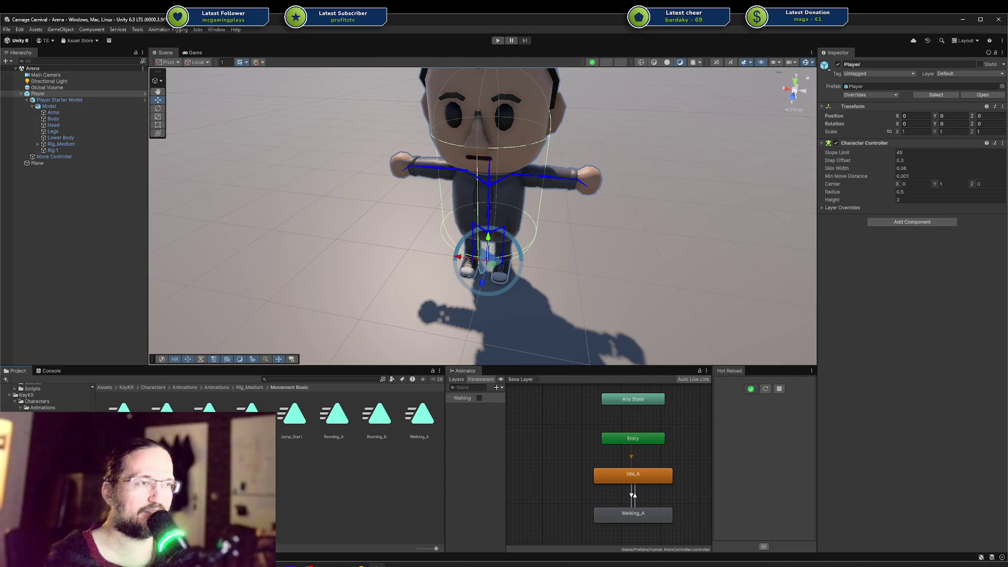
{"action": "left_click", "coordinate": [333, 425]}
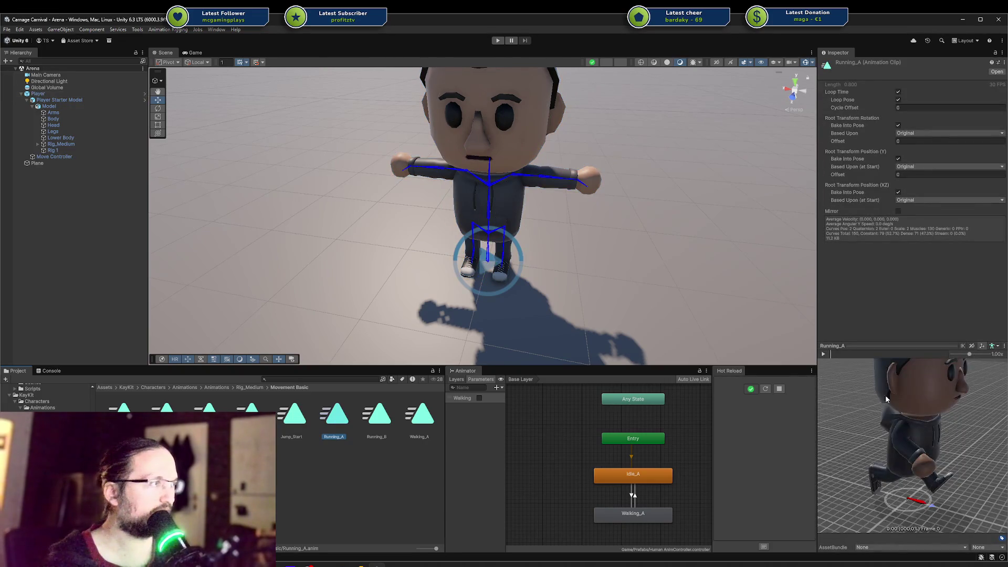
{"action": "left_click", "coordinate": [823, 354]}
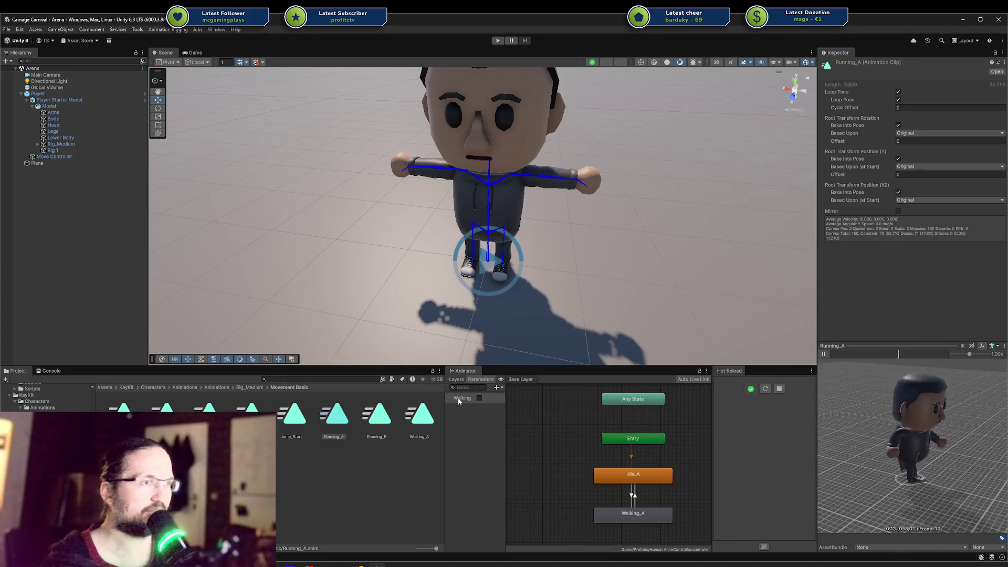
{"action": "left_click", "coordinate": [388, 419]}
{"action": "left_click", "coordinate": [823, 354]}
Step: Add the Running_A clip as a new state in the Animator graph
{"action": "left_click", "coordinate": [334, 420]}
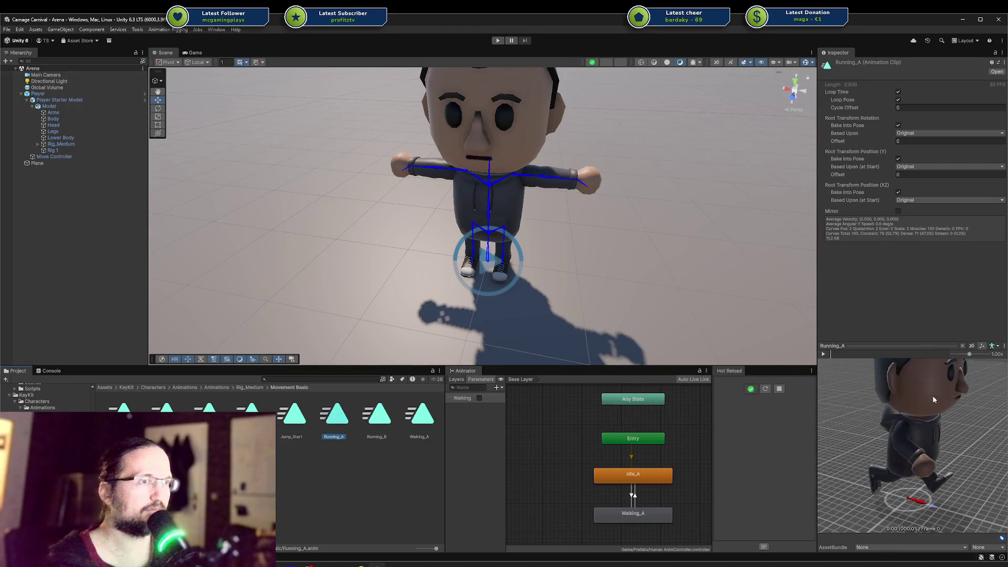
{"action": "left_click", "coordinate": [824, 355]}
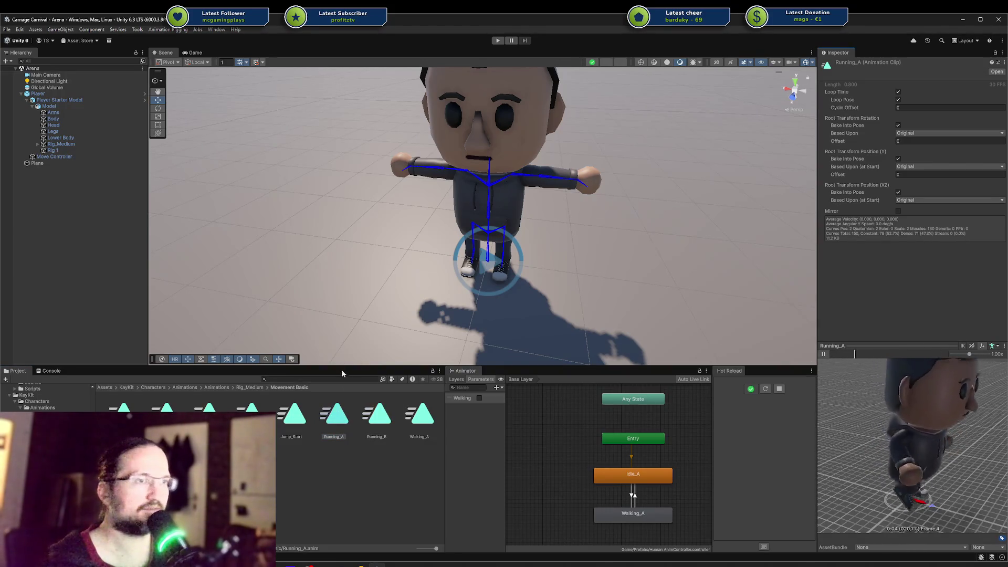
{"action": "left_click_drag", "start_coordinate": [685, 498], "coordinate": [655, 471]}
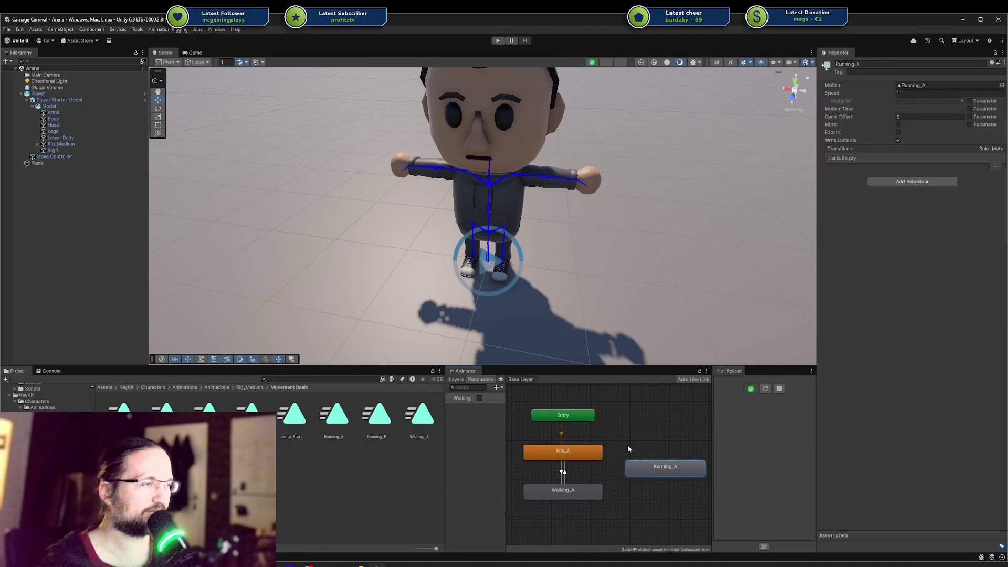
Step: Make transitions from Idle_A and from Walking_A into Running_A
{"action": "right_click", "coordinate": [595, 457]}
{"action": "left_click", "coordinate": [609, 463]}
{"action": "left_click", "coordinate": [640, 465]}
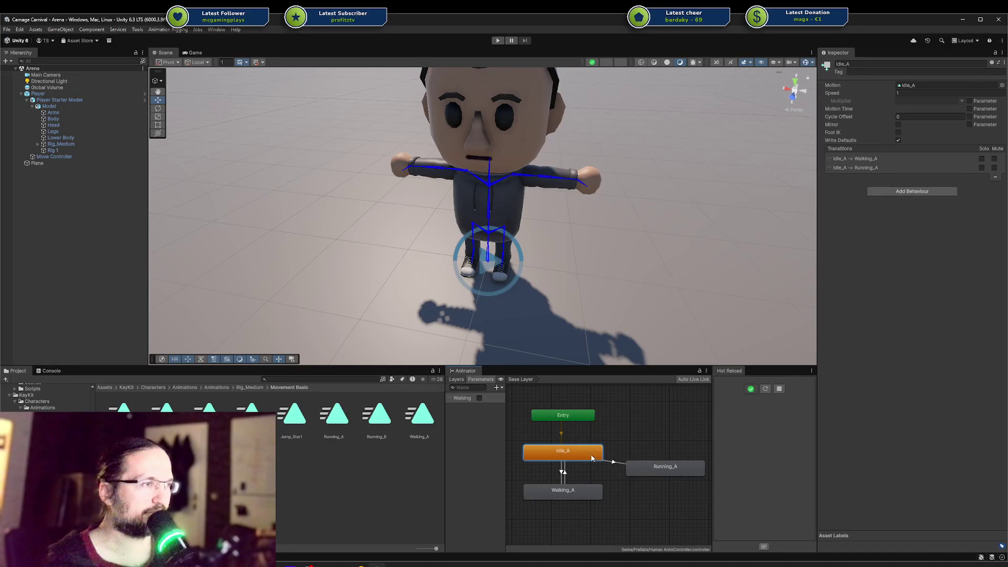
{"action": "right_click", "coordinate": [593, 456]}
{"action": "left_click", "coordinate": [622, 431]}
{"action": "left_click", "coordinate": [588, 490]}
{"action": "right_click", "coordinate": [596, 491]}
{"action": "left_click", "coordinate": [614, 496]}
{"action": "left_click", "coordinate": [641, 471]}
Step: Add transitions from Running_A back to Walking_A and to Idle_A
{"action": "right_click", "coordinate": [641, 471]}
{"action": "left_click", "coordinate": [661, 478]}
{"action": "left_click", "coordinate": [599, 488]}
{"action": "right_click", "coordinate": [643, 476]}
{"action": "left_click", "coordinate": [637, 462]}
{"action": "left_click", "coordinate": [644, 467]}
{"action": "right_click", "coordinate": [648, 469]}
{"action": "left_click", "coordinate": [662, 471]}
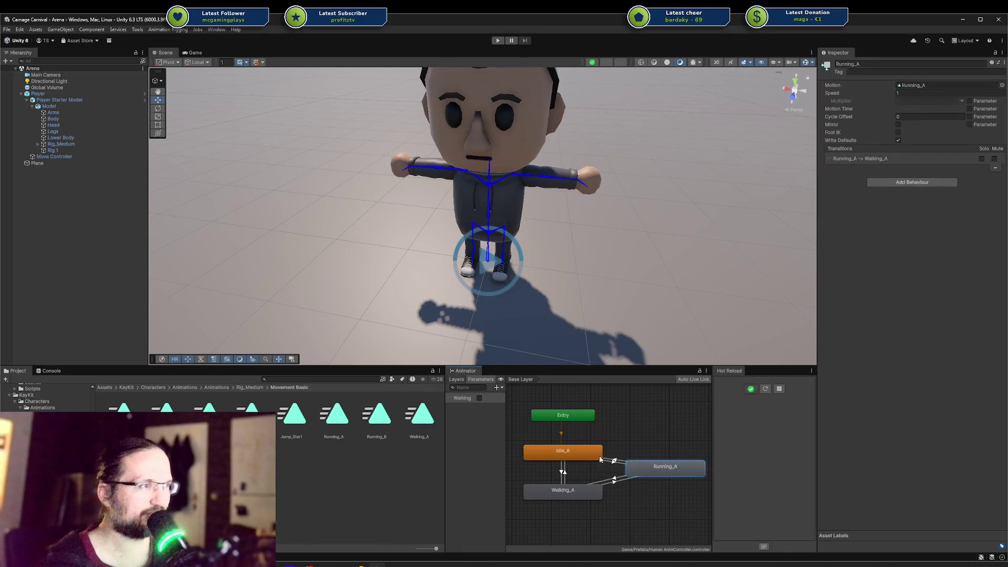
{"action": "left_click", "coordinate": [598, 453]}
{"action": "mouse_move", "coordinate": [650, 462]}
{"action": "left_mouse_down"}
{"action": "mouse_move", "coordinate": [671, 471]}
{"action": "mouse_move", "coordinate": [657, 449]}
{"action": "mouse_move", "coordinate": [659, 475]}
{"action": "mouse_move", "coordinate": [653, 452]}
{"action": "mouse_move", "coordinate": [665, 461]}
{"action": "left_mouse_up"}
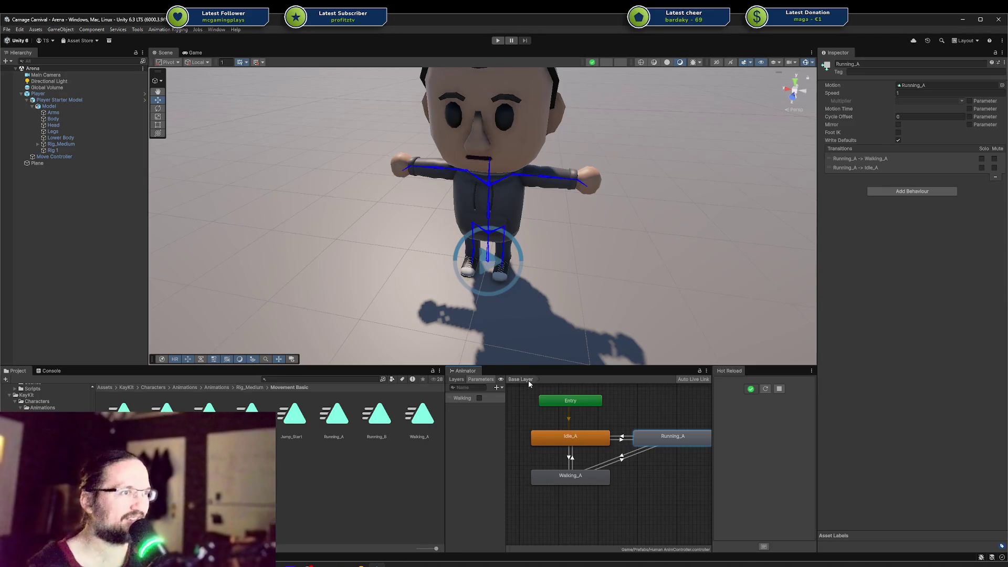
{"action": "left_click", "coordinate": [499, 387]}
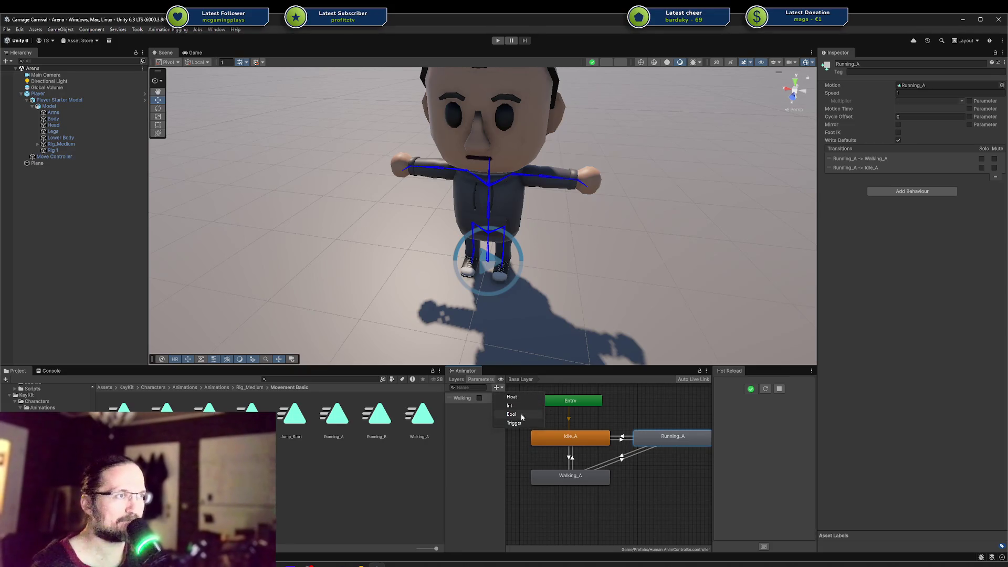
Step: Add a Running bool parameter and make Idle_A→Running_A require Running
{"action": "left_click", "coordinate": [512, 413]}
{"action": "type", "text": "Running"}
{"action": "key", "text": "Return"}
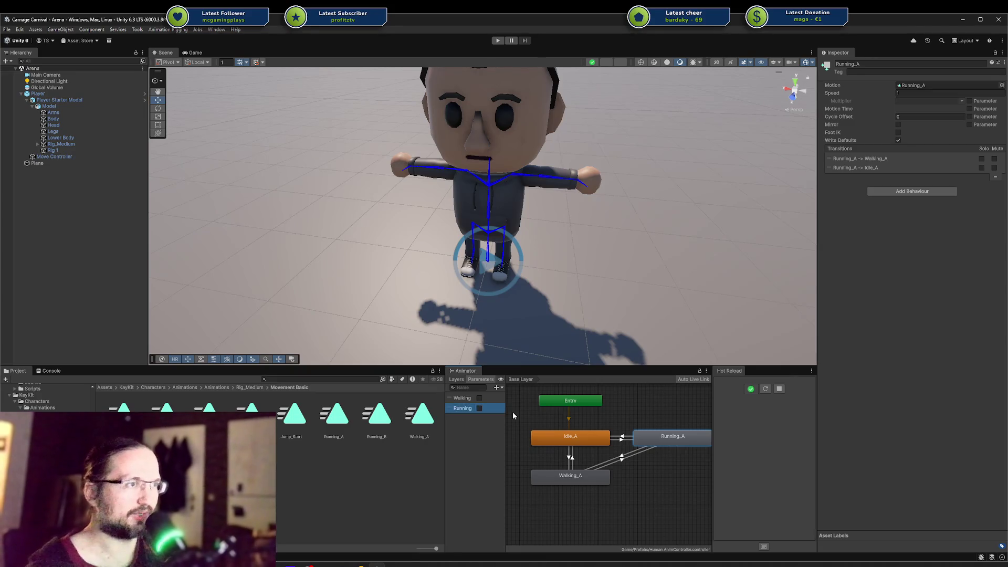
{"action": "left_click", "coordinate": [465, 426]}
{"action": "left_click", "coordinate": [624, 440]}
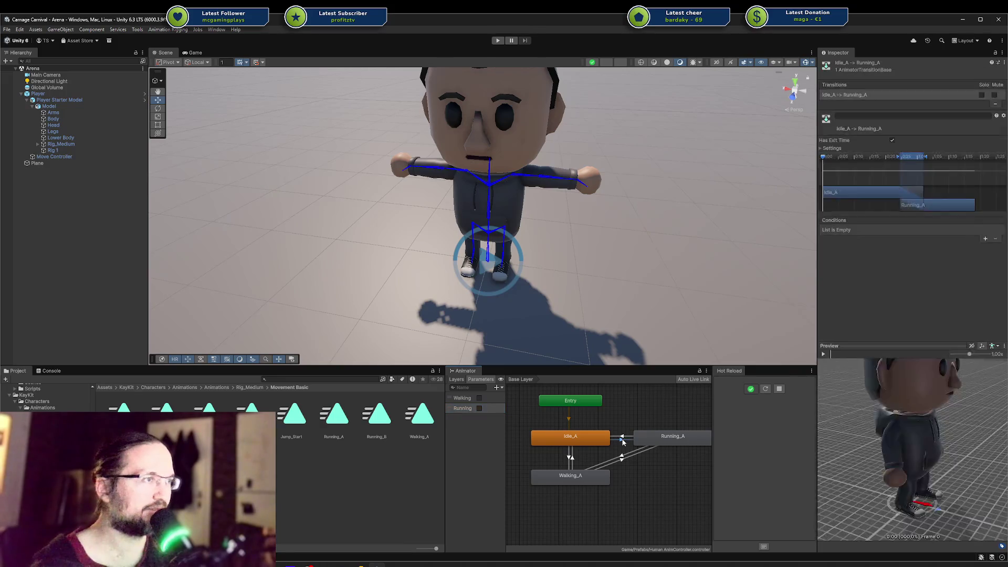
{"action": "left_click", "coordinate": [985, 239]}
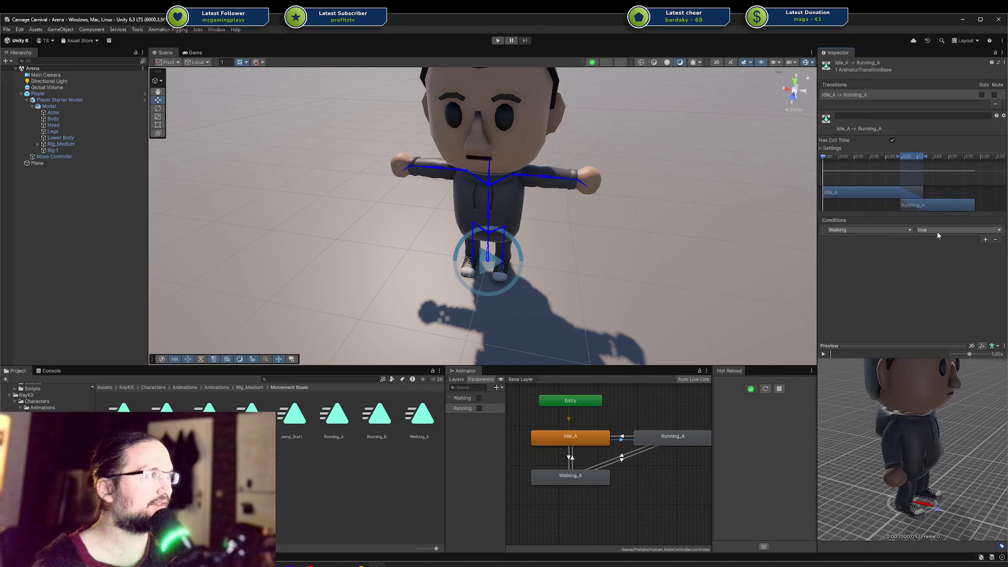
{"action": "left_click", "coordinate": [877, 230]}
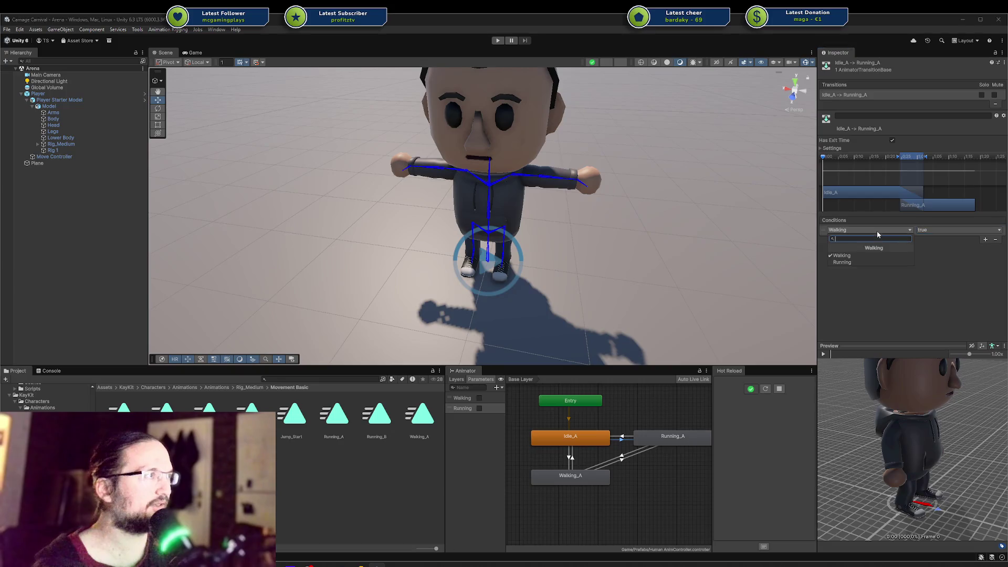
{"action": "left_click", "coordinate": [845, 262]}
Step: Make Running_A→Idle_A require Running false and Walking false, with no exit time
{"action": "left_click", "coordinate": [628, 438]}
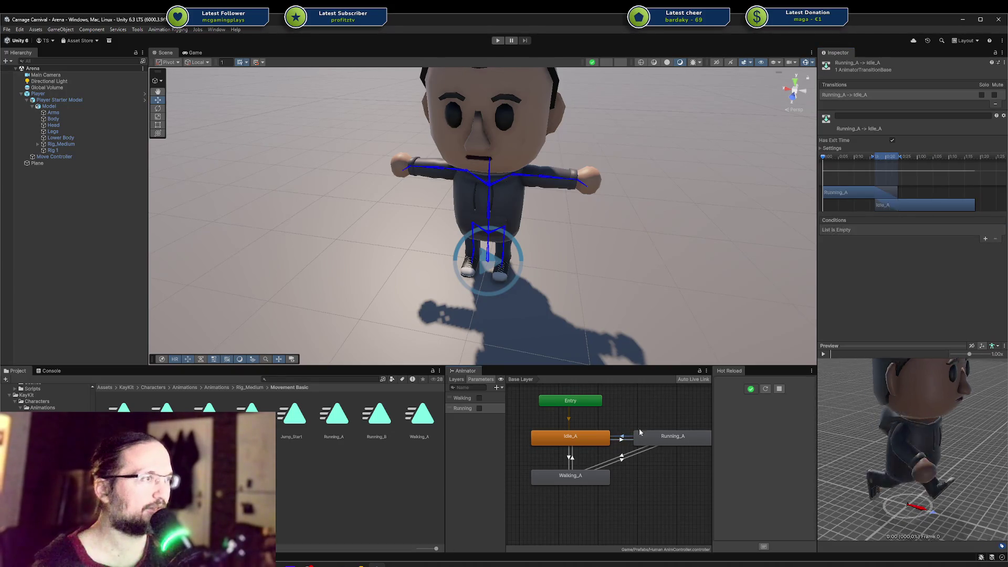
{"action": "left_click", "coordinate": [985, 239]}
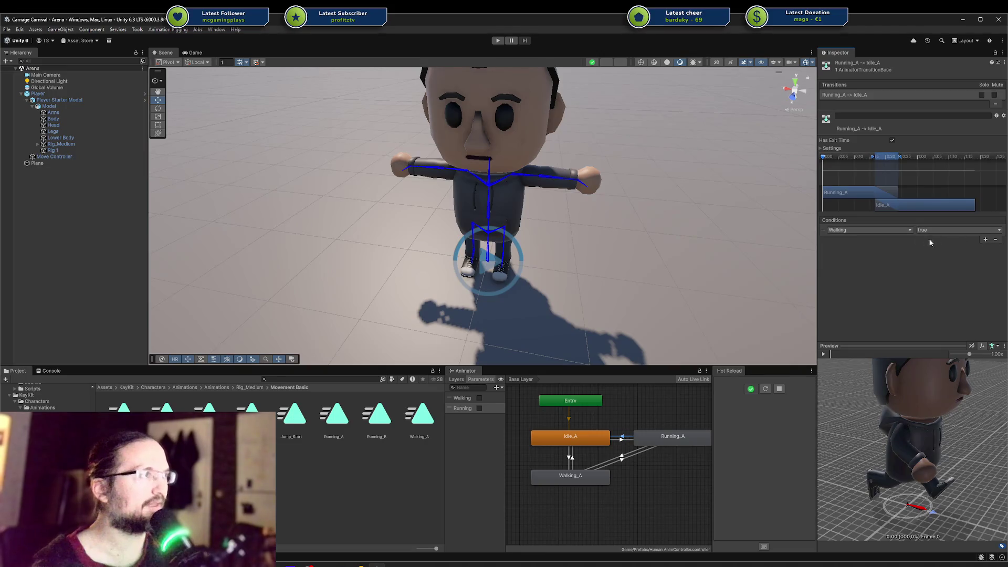
{"action": "left_click", "coordinate": [890, 235]}
{"action": "left_click", "coordinate": [889, 229]}
{"action": "left_click", "coordinate": [861, 259]}
{"action": "left_click", "coordinate": [921, 231]}
{"action": "left_click", "coordinate": [924, 241]}
{"action": "left_click", "coordinate": [985, 239]}
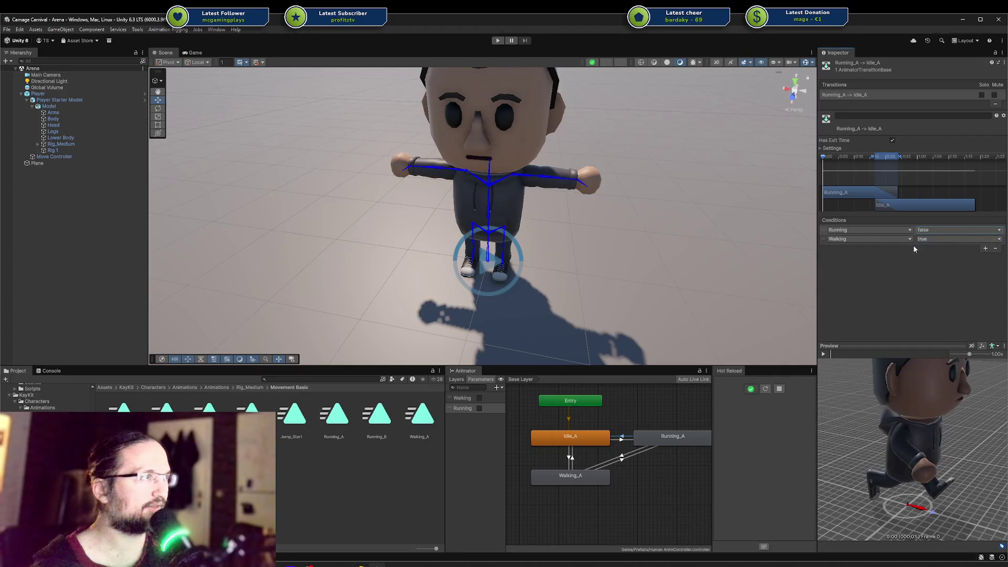
{"action": "left_click", "coordinate": [945, 239]}
{"action": "left_click", "coordinate": [945, 256]}
{"action": "left_click", "coordinate": [892, 140]}
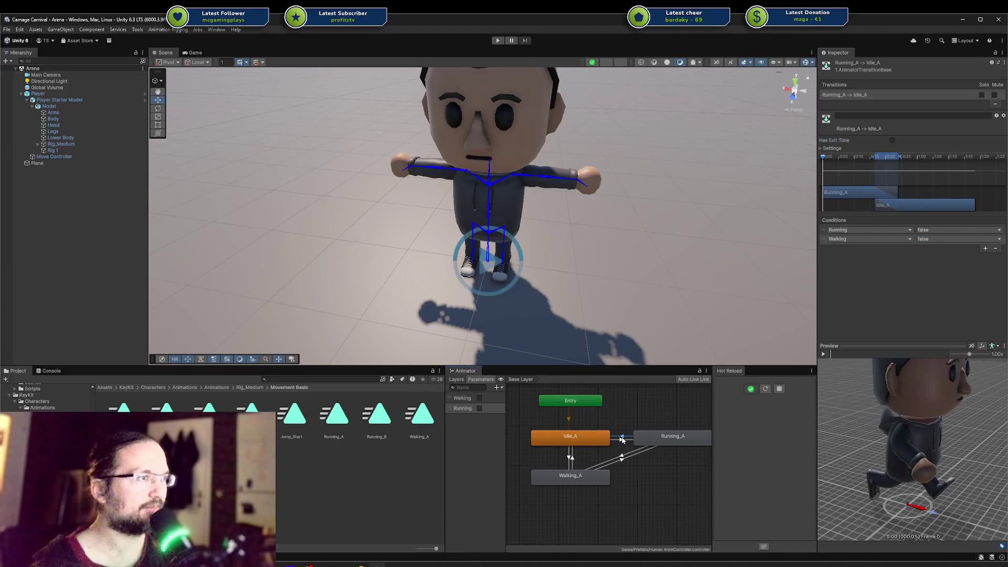
Step: Turn off exit time on the Idle_A→Running_A transition
{"action": "left_click", "coordinate": [628, 436]}
{"action": "left_click", "coordinate": [892, 141]}
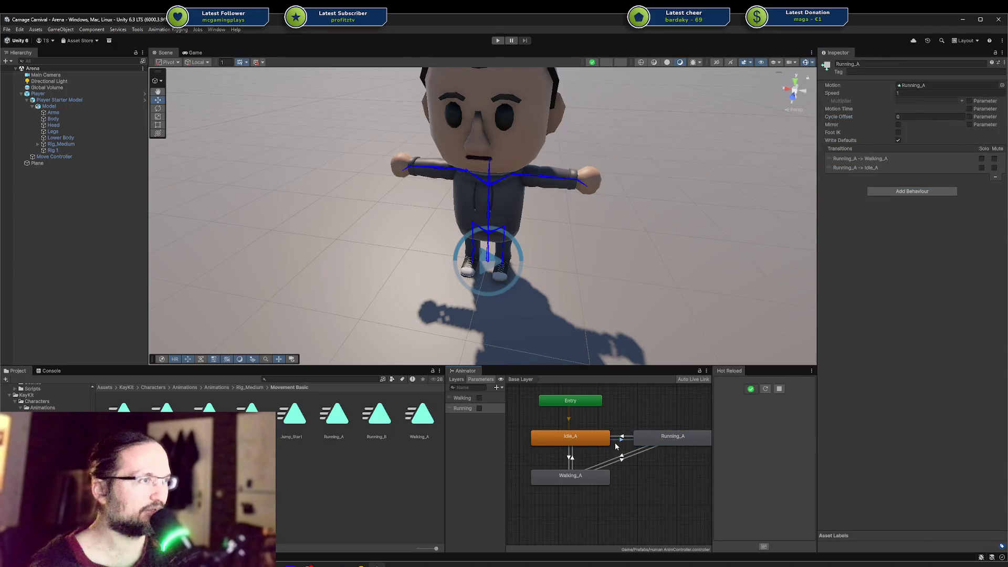
{"action": "left_click_drag", "start_coordinate": [664, 446], "coordinate": [660, 457]}
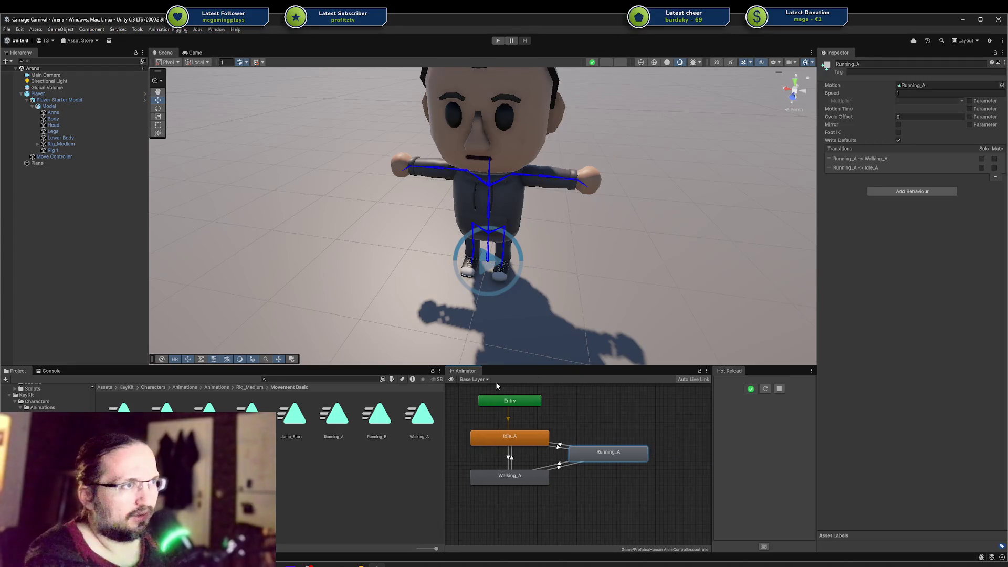
Step: Add an integer parameter named Move Speed
{"action": "left_click", "coordinate": [496, 387]}
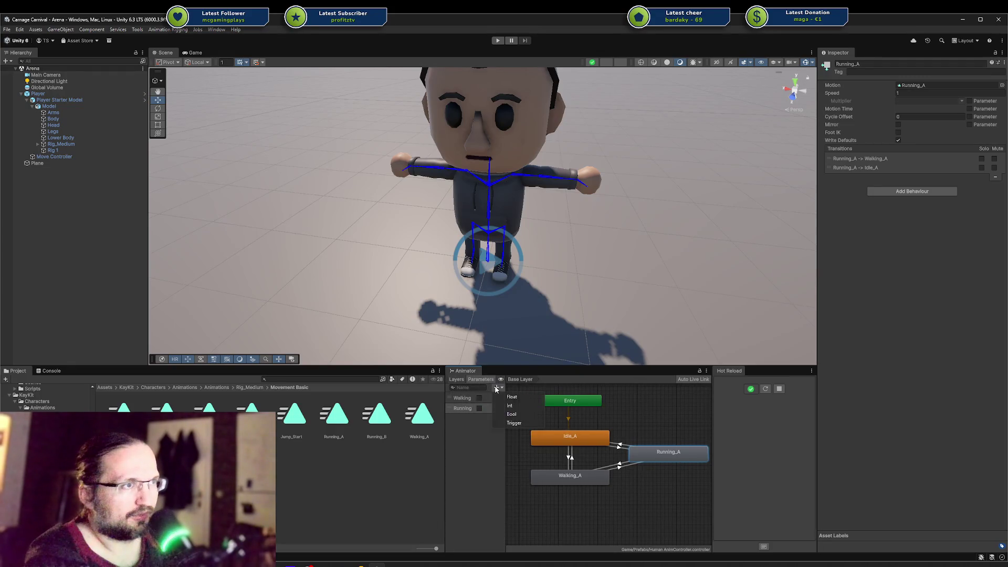
{"action": "left_click", "coordinate": [526, 406]}
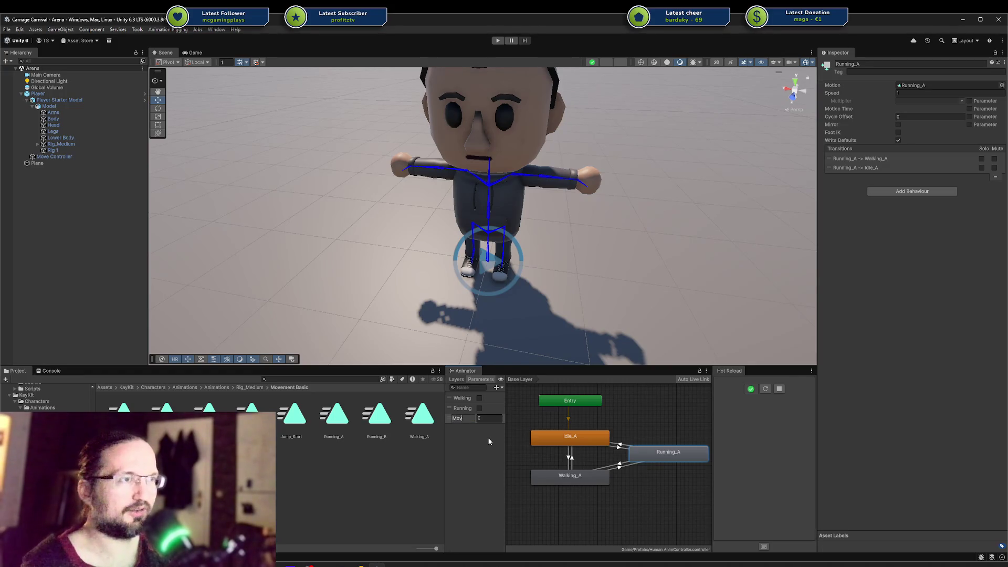
{"action": "key", "text": "Return"}
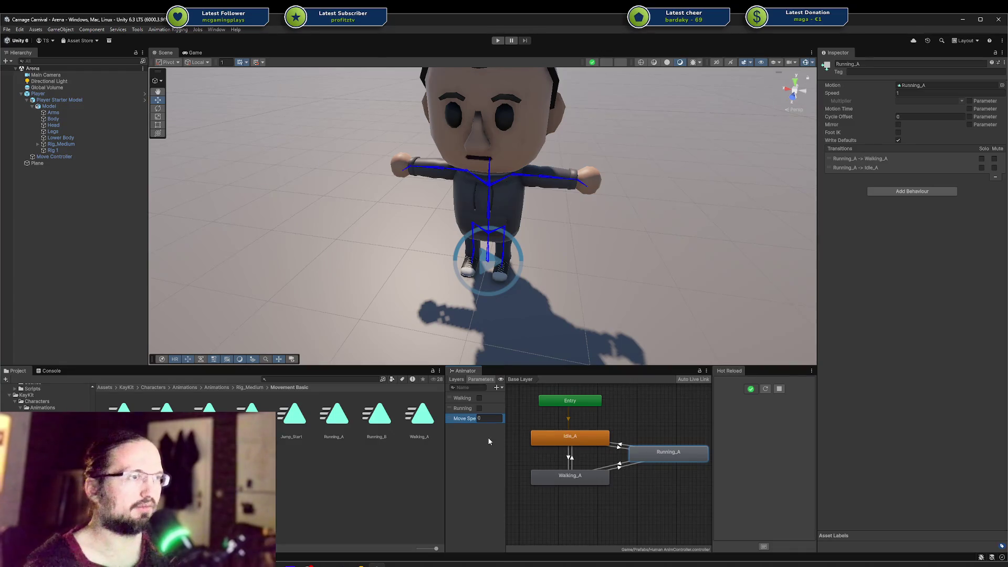
{"action": "left_click_drag", "start_coordinate": [507, 418], "coordinate": [520, 419]}
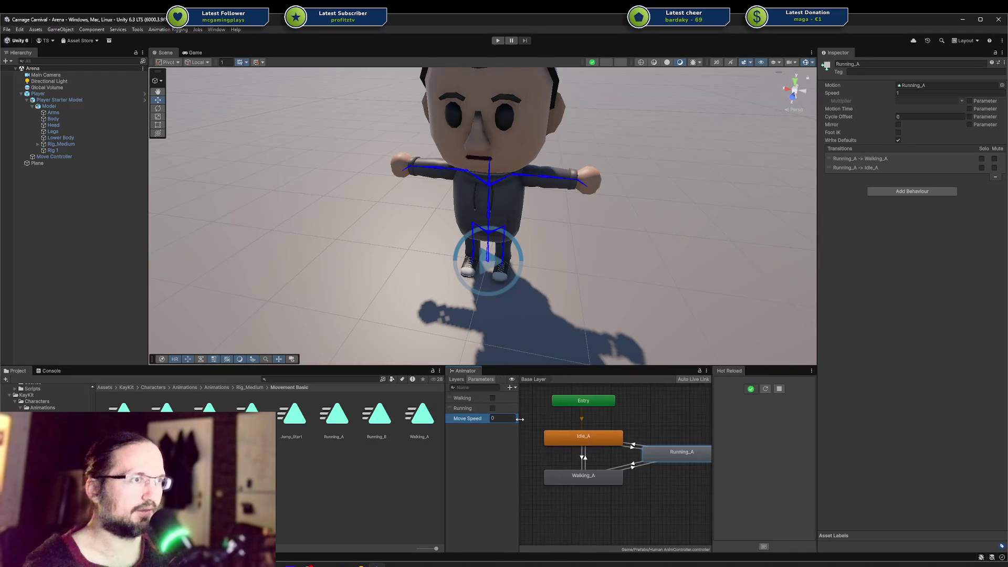
Step: Delete the Walking and Running bool parameters
{"action": "left_click", "coordinate": [602, 439]}
{"action": "left_click", "coordinate": [585, 479]}
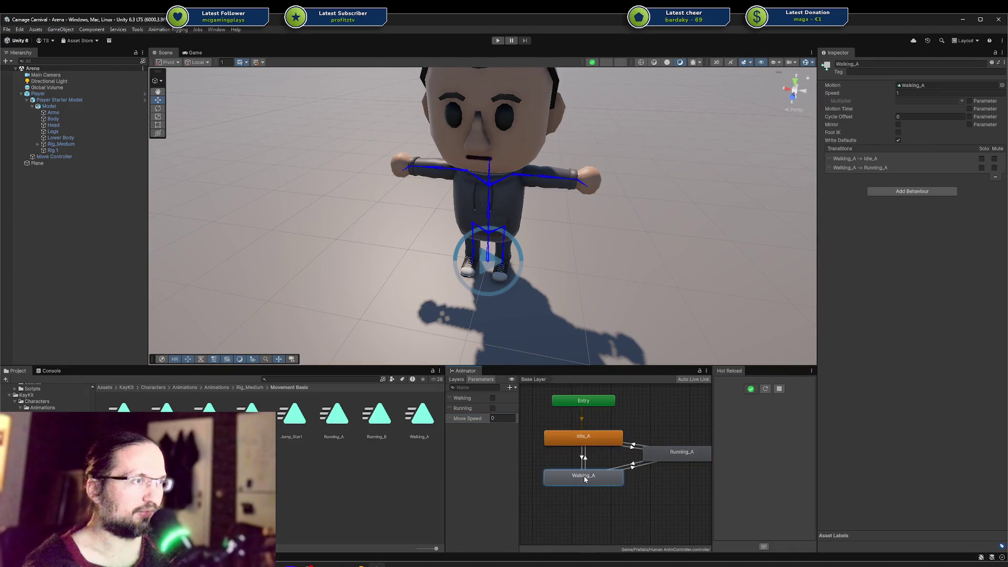
{"action": "left_click", "coordinate": [671, 458]}
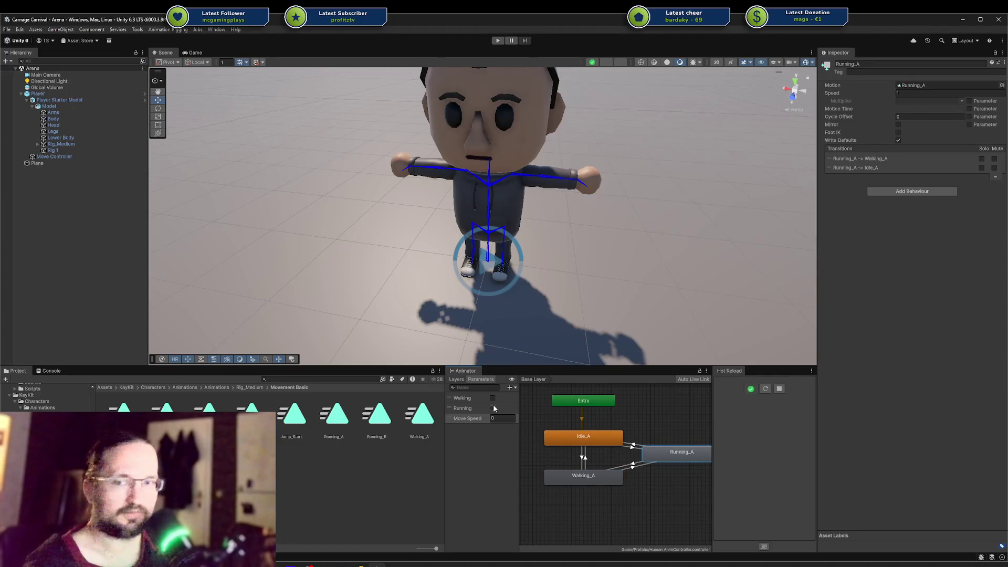
{"action": "right_click", "coordinate": [466, 397]}
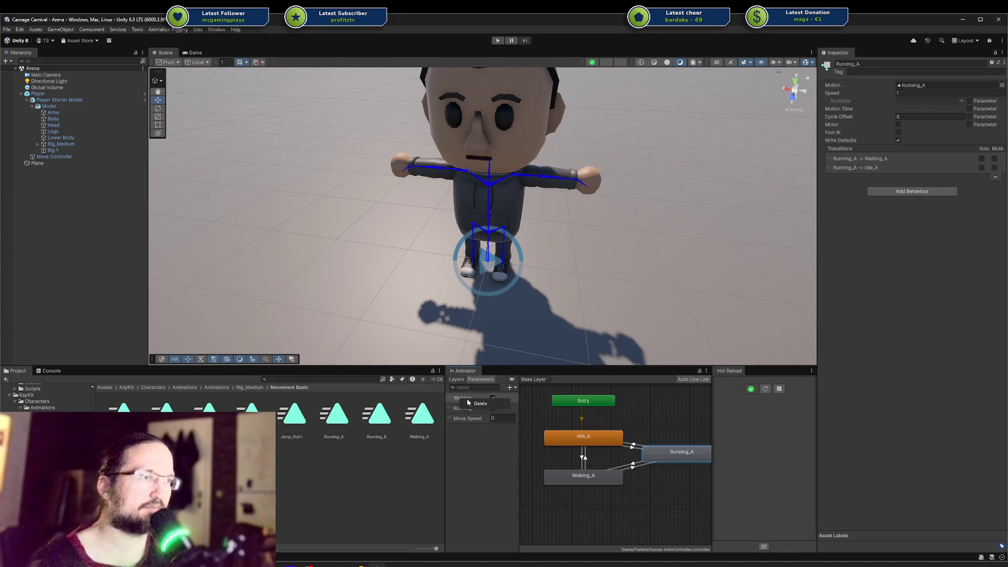
{"action": "left_click", "coordinate": [469, 402]}
{"action": "key", "text": "Return"}
{"action": "right_click", "coordinate": [467, 398]}
{"action": "left_click", "coordinate": [470, 403]}
{"action": "key", "text": "Return"}
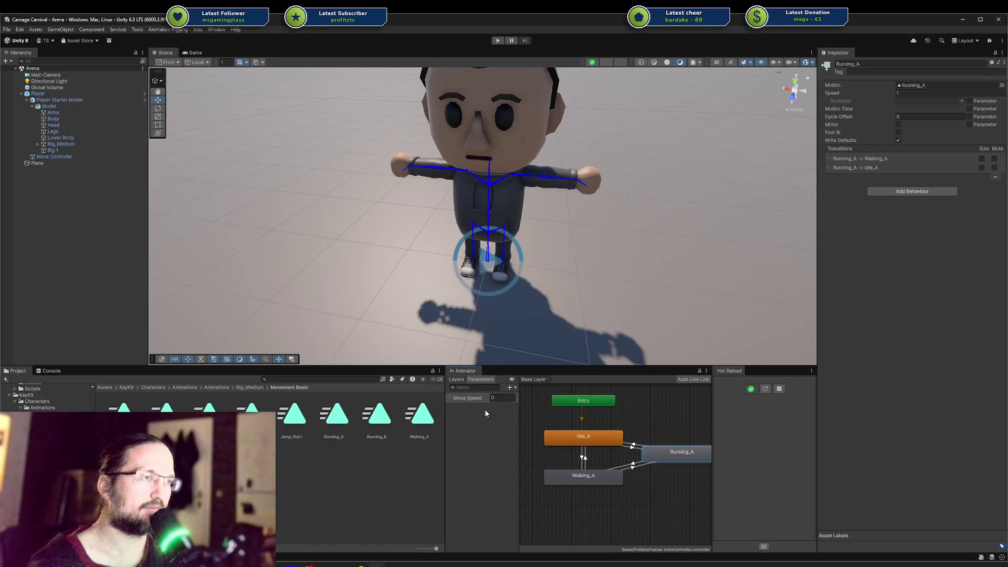
{"action": "left_click", "coordinate": [584, 441]}
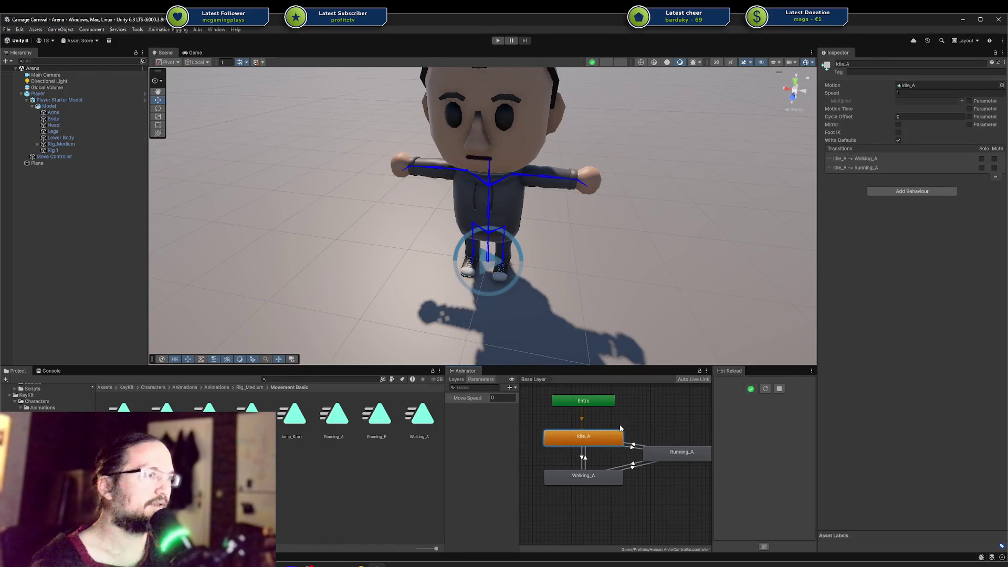
Step: Give the Idle_A↔Walking_A transitions Move Speed Equals conditions
{"action": "left_click", "coordinate": [583, 458]}
{"action": "left_click", "coordinate": [868, 229]}
{"action": "left_click", "coordinate": [865, 255]}
{"action": "left_click", "coordinate": [937, 230]}
{"action": "left_click", "coordinate": [938, 256]}
{"action": "left_click", "coordinate": [966, 231]}
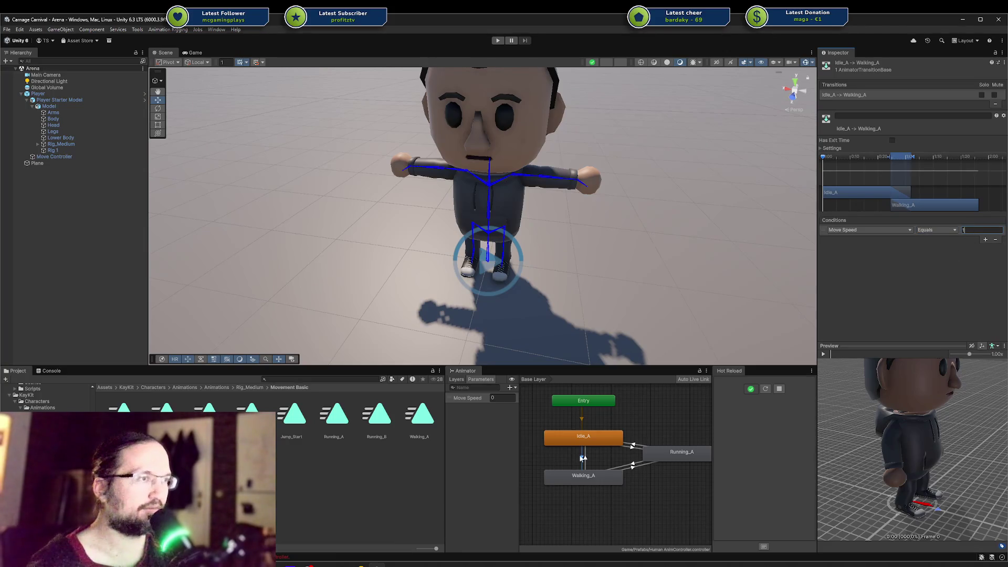
{"action": "left_click", "coordinate": [586, 457]}
{"action": "left_click", "coordinate": [902, 230]}
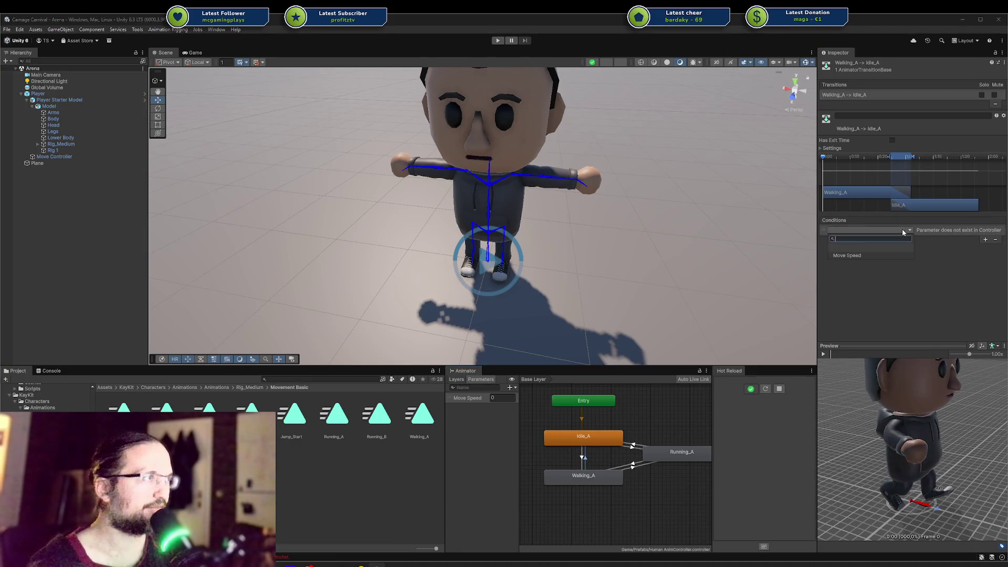
{"action": "left_click", "coordinate": [896, 255]}
{"action": "left_click", "coordinate": [925, 232]}
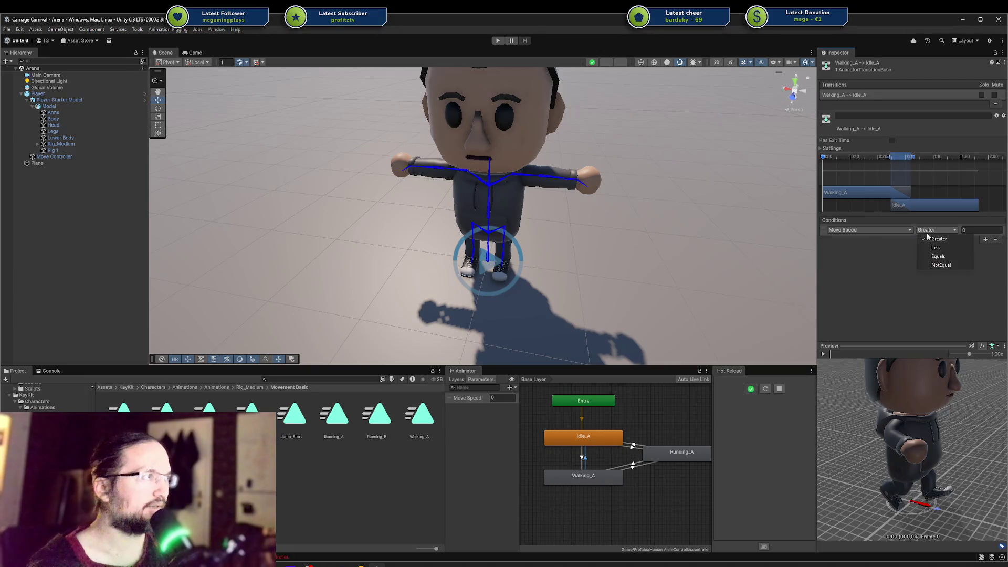
{"action": "left_click", "coordinate": [939, 257]}
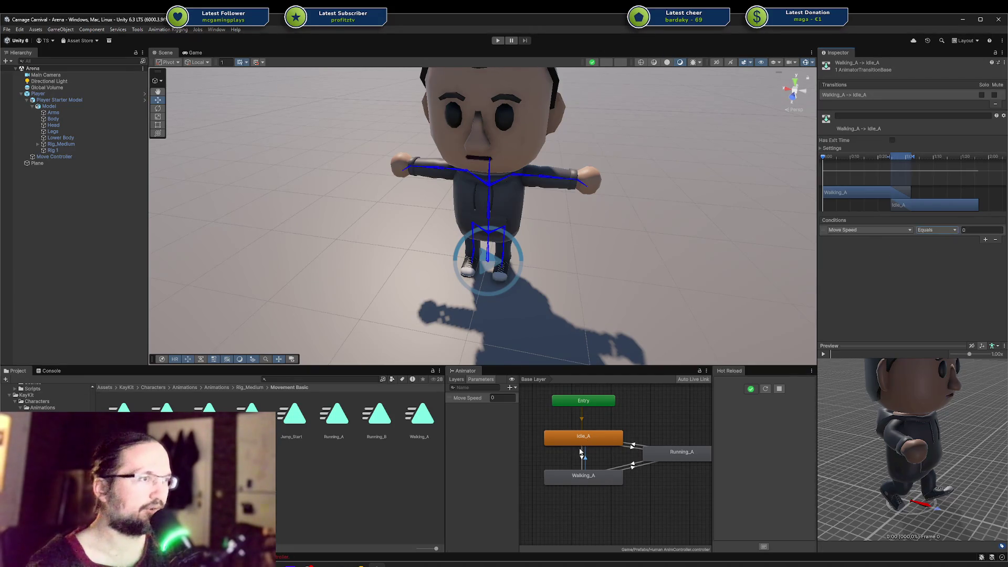
Step: Disable exit time on the Walking_A→Running_A and Running_A→Walking_A transitions
{"action": "left_click", "coordinate": [631, 464]}
{"action": "left_click", "coordinate": [892, 140]}
{"action": "left_click", "coordinate": [634, 467]}
{"action": "left_click", "coordinate": [892, 140]}
Step: Replace Running_A→Idle_A's old conditions with a Move Speed Equals condition
{"action": "left_click", "coordinate": [634, 447]}
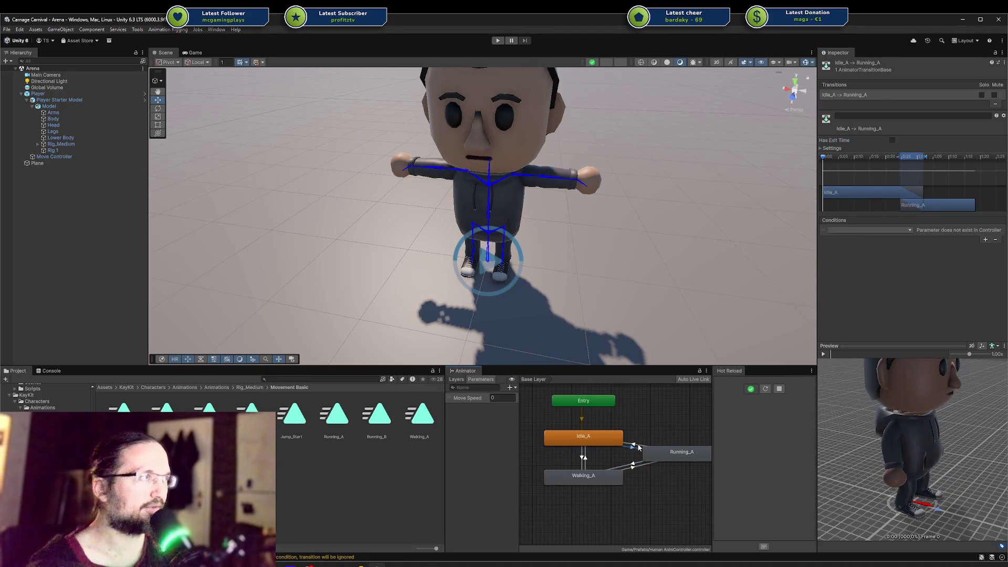
{"action": "left_click", "coordinate": [635, 447]}
{"action": "left_click", "coordinate": [988, 239]}
{"action": "left_click", "coordinate": [995, 248]}
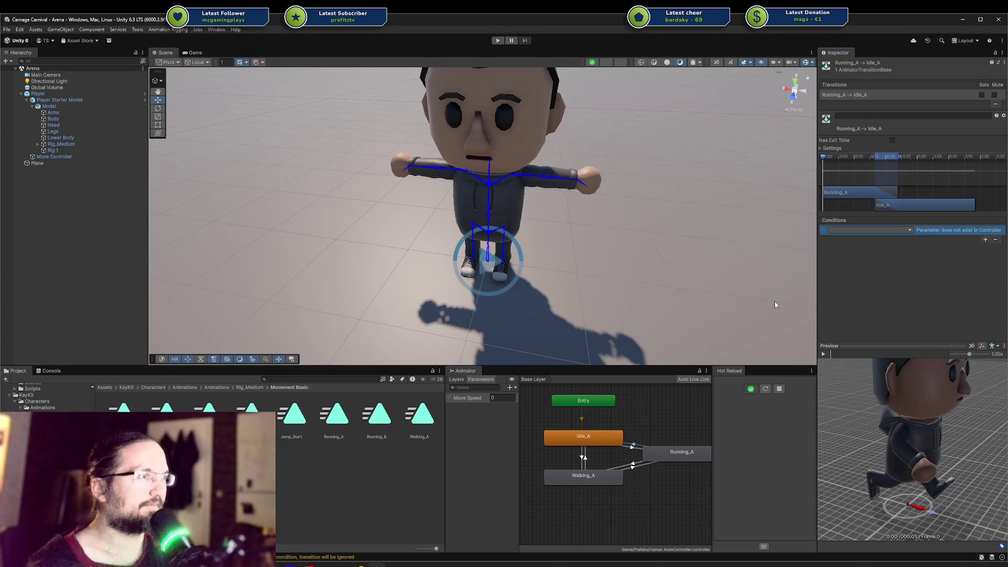
{"action": "left_click", "coordinate": [996, 240]}
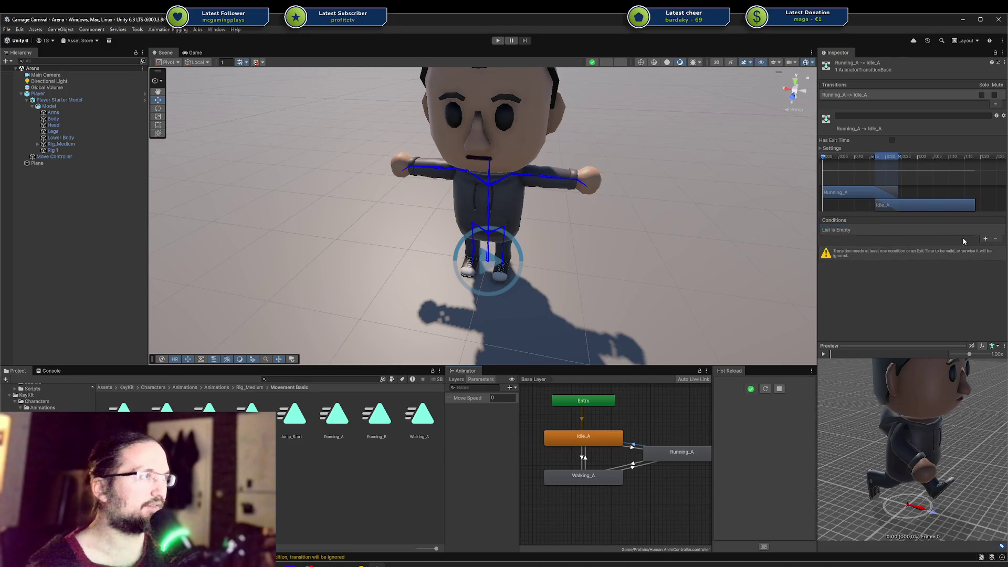
{"action": "left_click", "coordinate": [985, 239]}
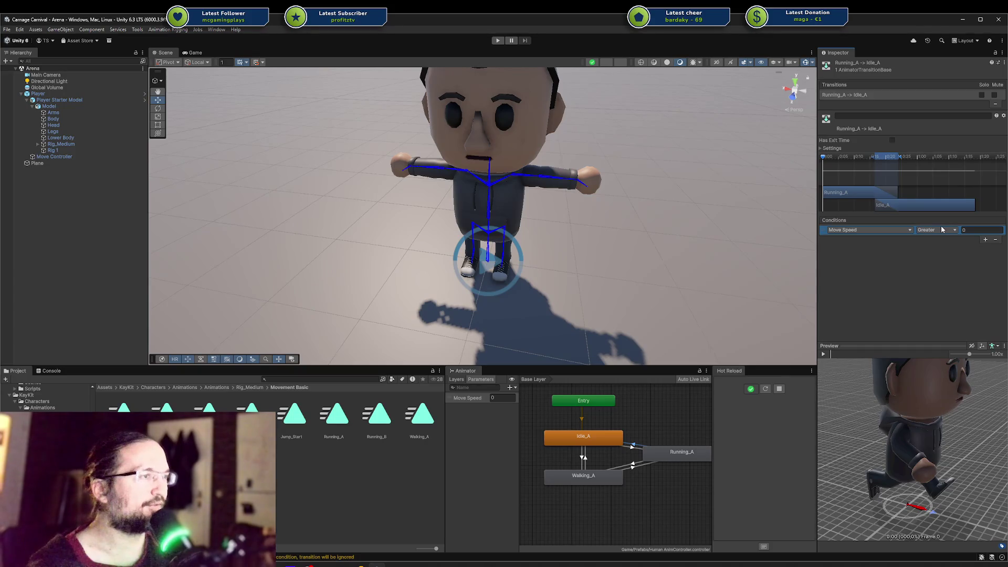
{"action": "left_click", "coordinate": [941, 229]}
{"action": "left_click", "coordinate": [943, 252]}
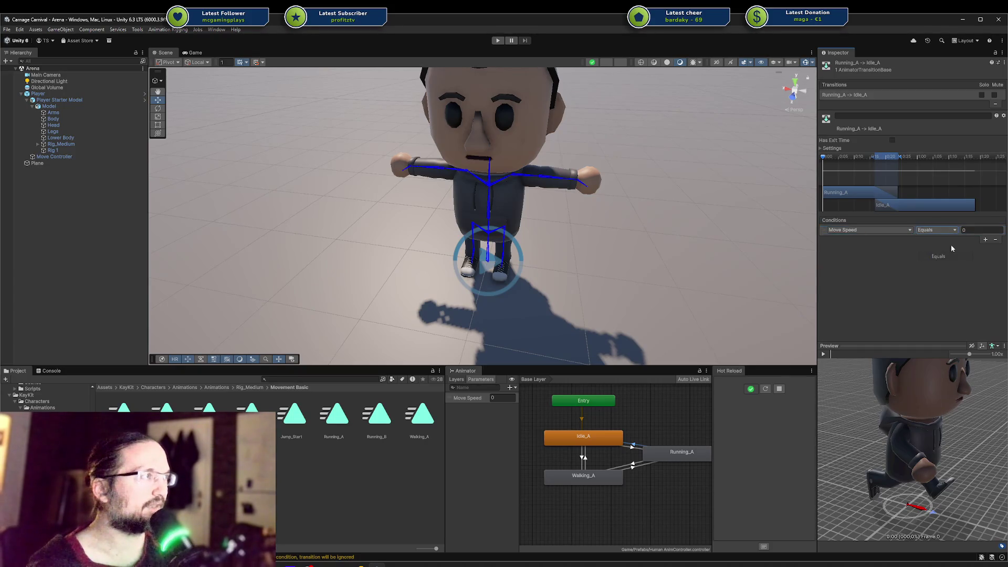
Step: Set the Idle_A→Running_A condition to Move Speed Equals 2
{"action": "left_click", "coordinate": [636, 447]}
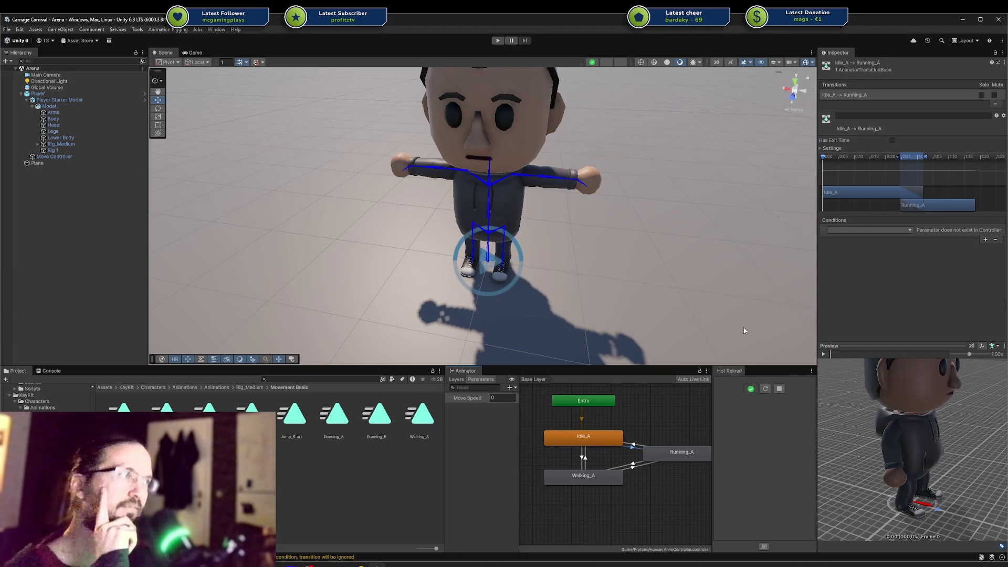
{"action": "left_click", "coordinate": [899, 231]}
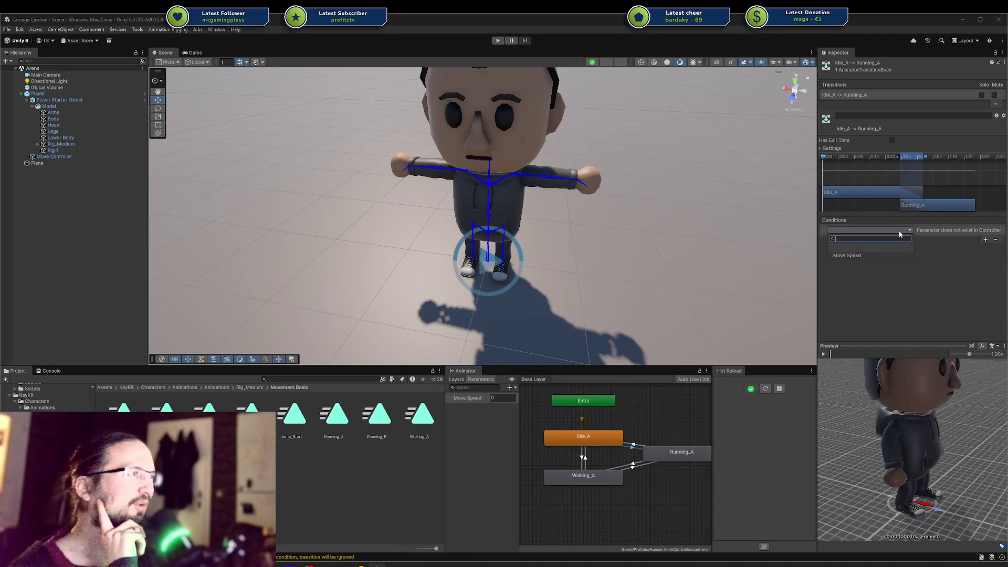
{"action": "left_click", "coordinate": [861, 255]}
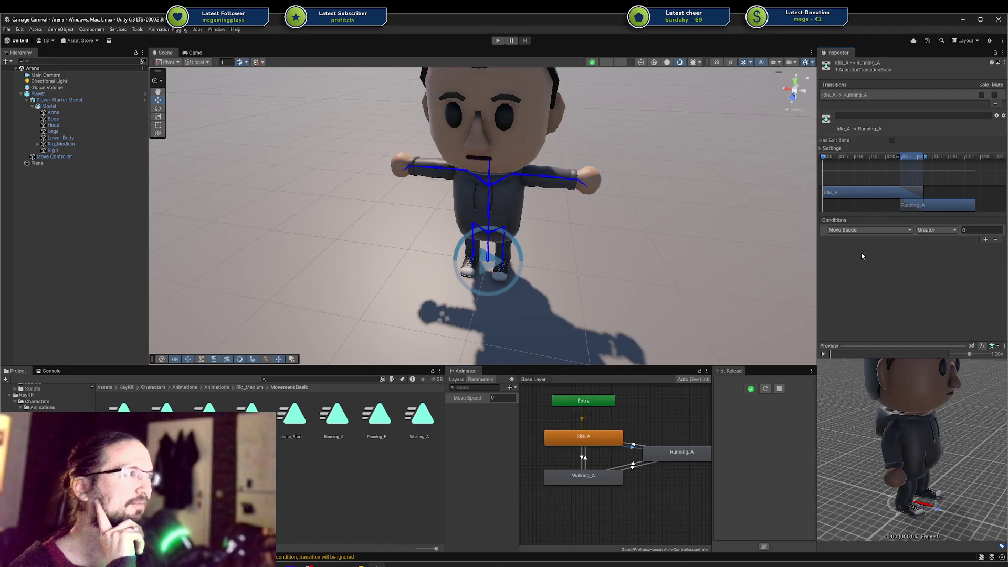
{"action": "left_click", "coordinate": [946, 231]}
{"action": "left_click", "coordinate": [958, 256]}
{"action": "left_click", "coordinate": [981, 230]}
{"action": "type", "text": "2"}
{"action": "key", "text": "Return"}
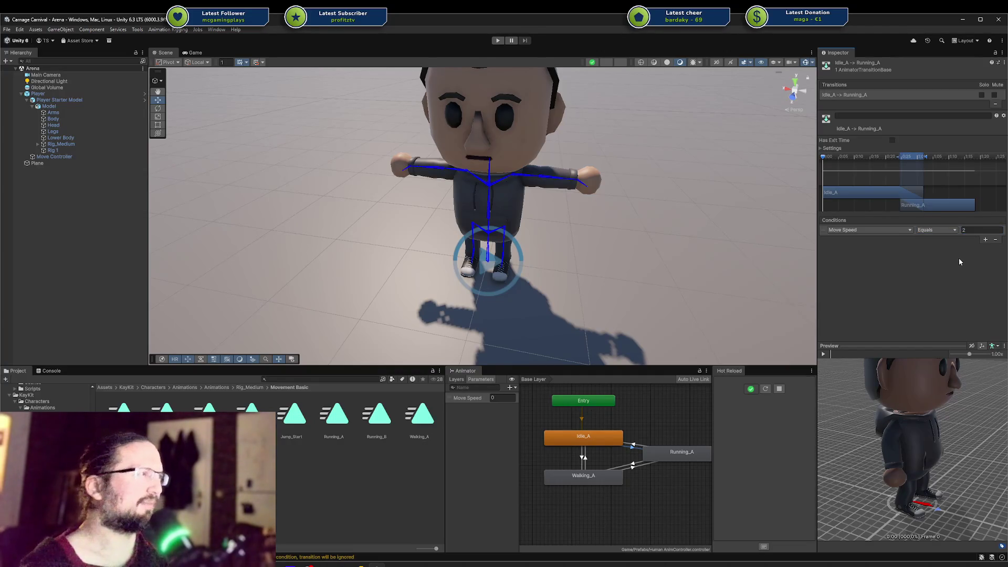
{"action": "right_click", "coordinate": [611, 507]}
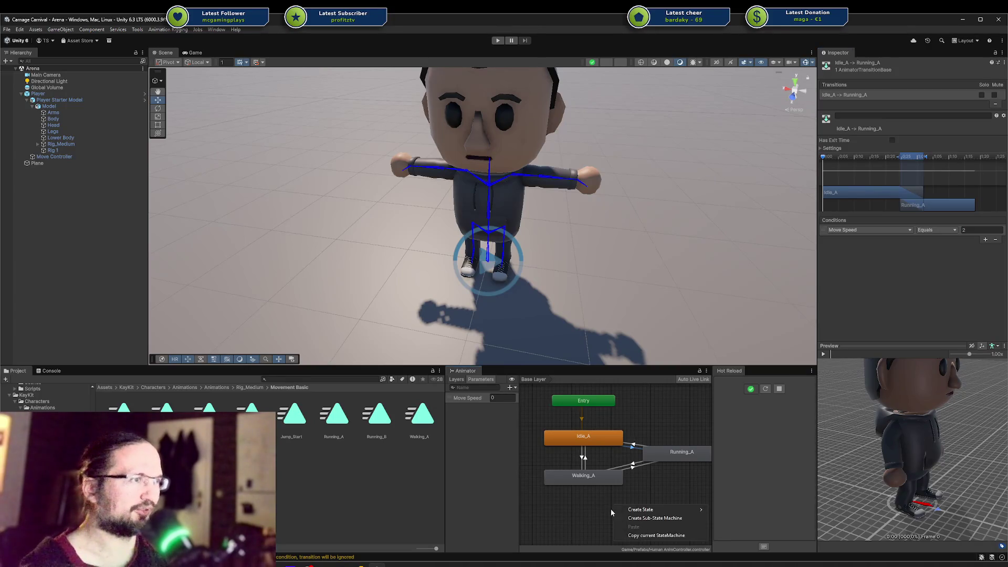
Step: Create a new Blend Tree state and open it for editing
{"action": "mouse_move", "coordinate": [665, 513]}
{"action": "left_click", "coordinate": [767, 525]}
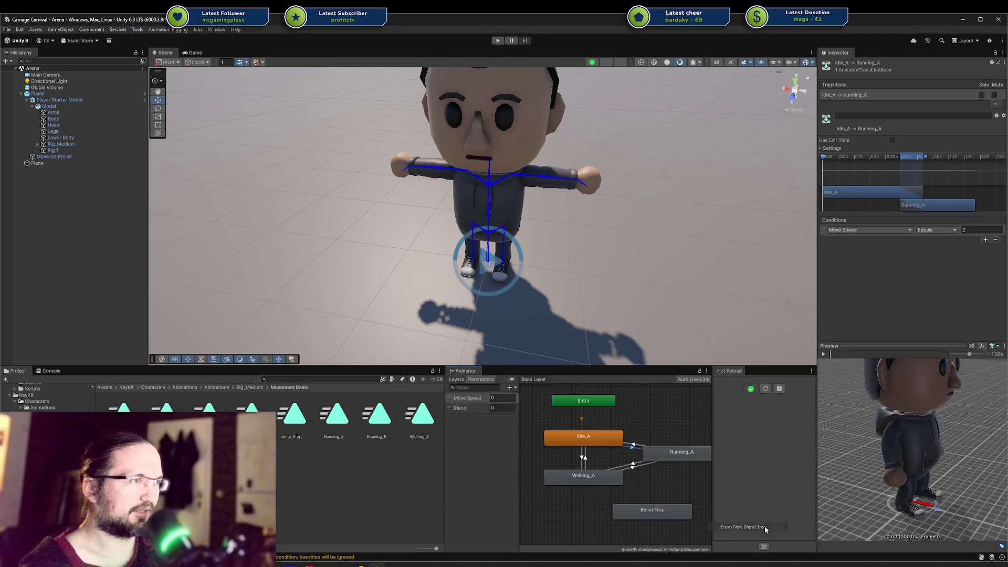
{"action": "double_click", "coordinate": [634, 507]}
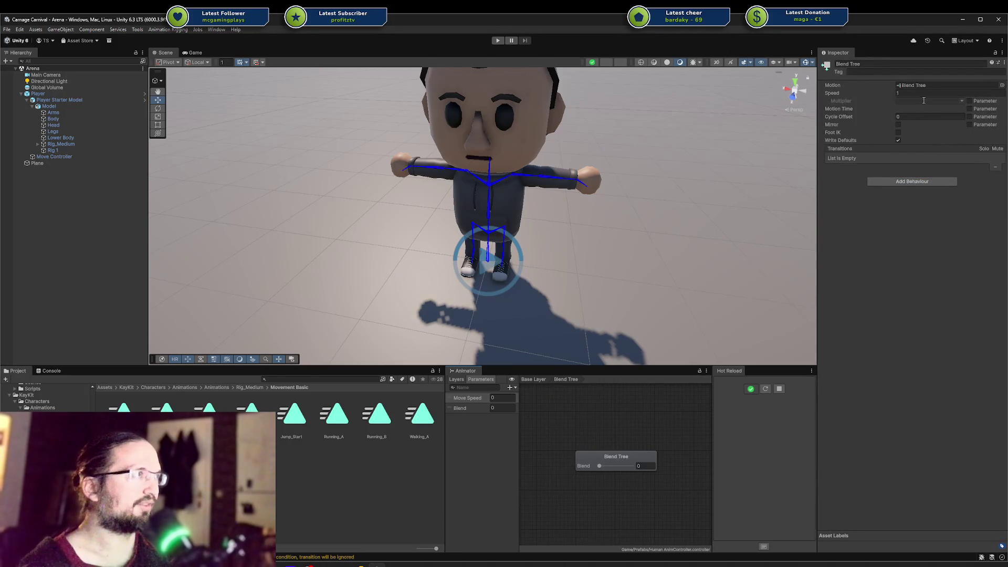
{"action": "left_click", "coordinate": [608, 456]}
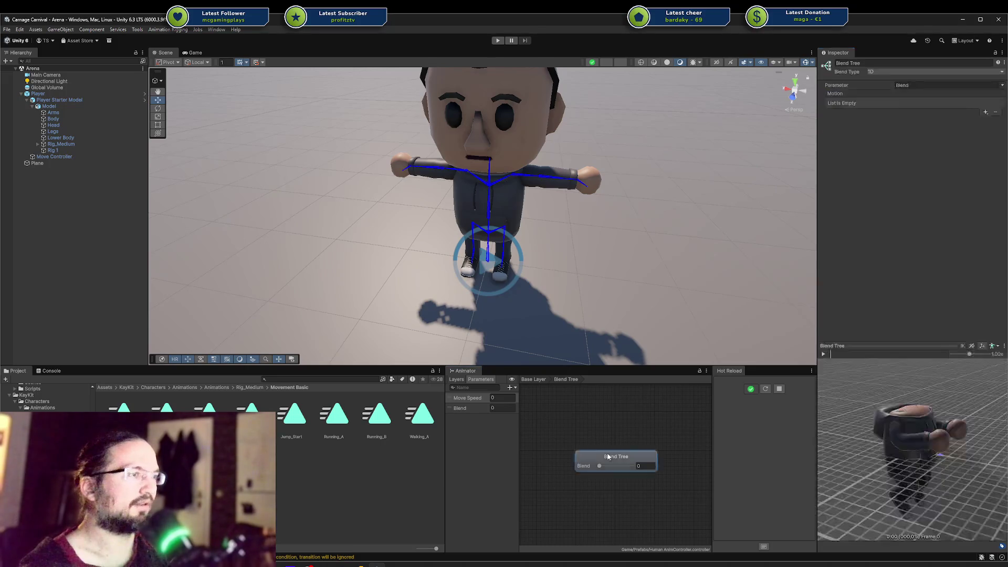
Step: Add three empty motion fields to the Blend Tree, at thresholds 0, 0.5 and 1
{"action": "left_click", "coordinate": [986, 113]}
{"action": "left_click", "coordinate": [686, 395]}
{"action": "left_click", "coordinate": [985, 112]}
{"action": "left_click", "coordinate": [1000, 120]}
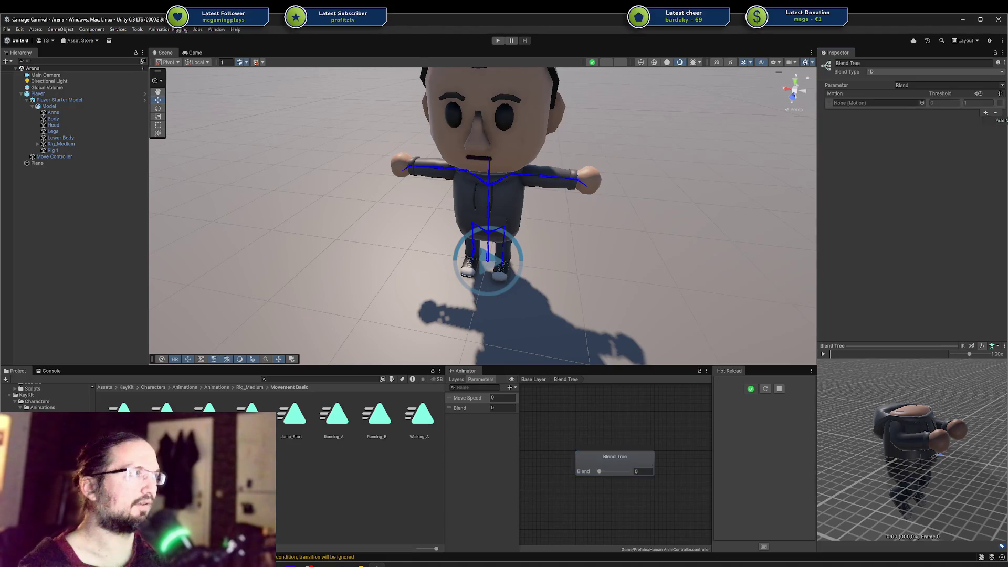
{"action": "left_click", "coordinate": [986, 113]}
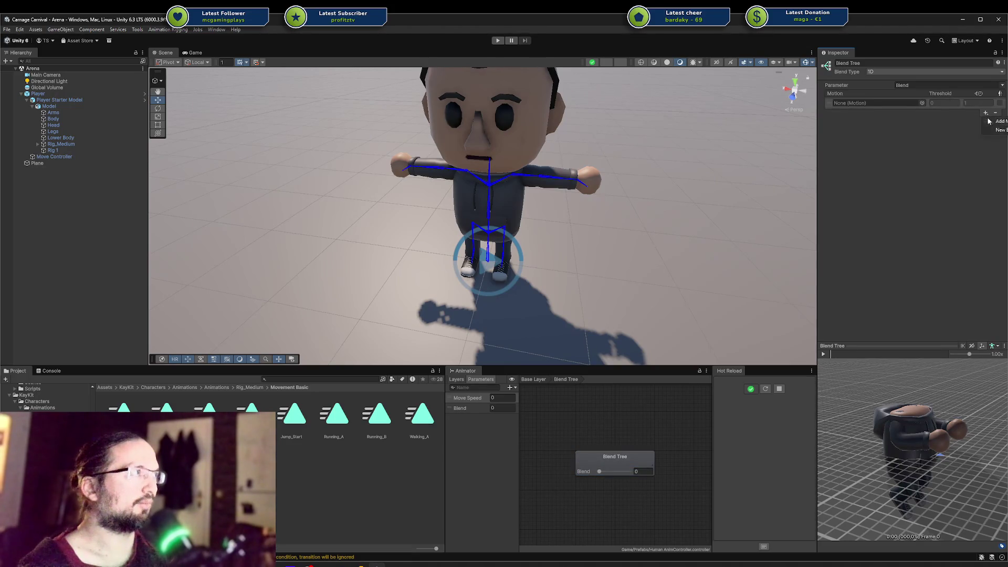
{"action": "left_click", "coordinate": [999, 121]}
{"action": "left_click", "coordinate": [985, 148]}
{"action": "left_click", "coordinate": [1000, 157]}
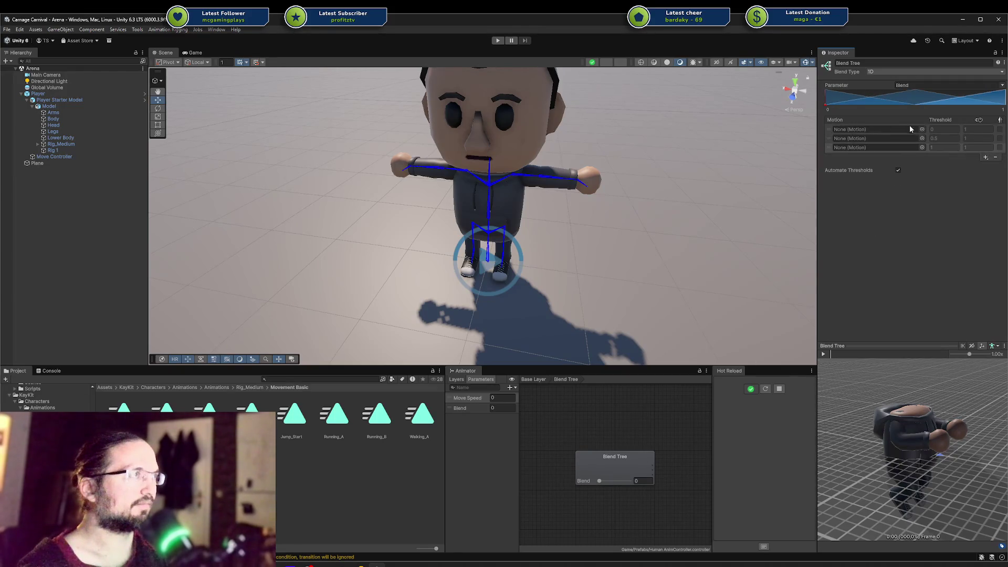
Step: Test the Blend value on the node, then return to the Base Layer graph
{"action": "left_click", "coordinate": [922, 129]}
{"action": "key", "text": "Escape"}
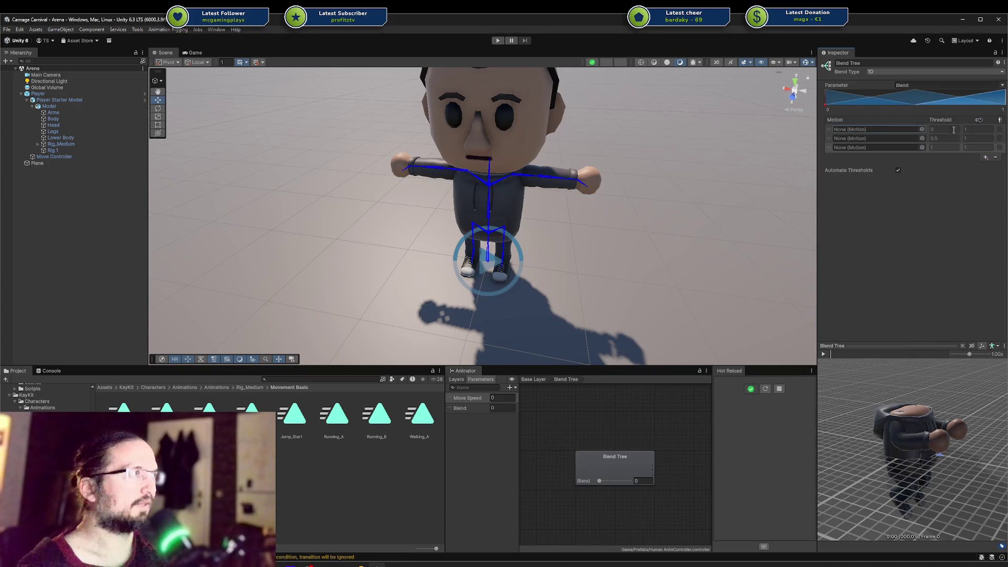
{"action": "mouse_move", "coordinate": [832, 104]}
{"action": "left_mouse_down"}
{"action": "mouse_move", "coordinate": [881, 103]}
{"action": "mouse_move", "coordinate": [867, 99]}
{"action": "left_mouse_up"}
{"action": "key", "text": "ctrl+z"}
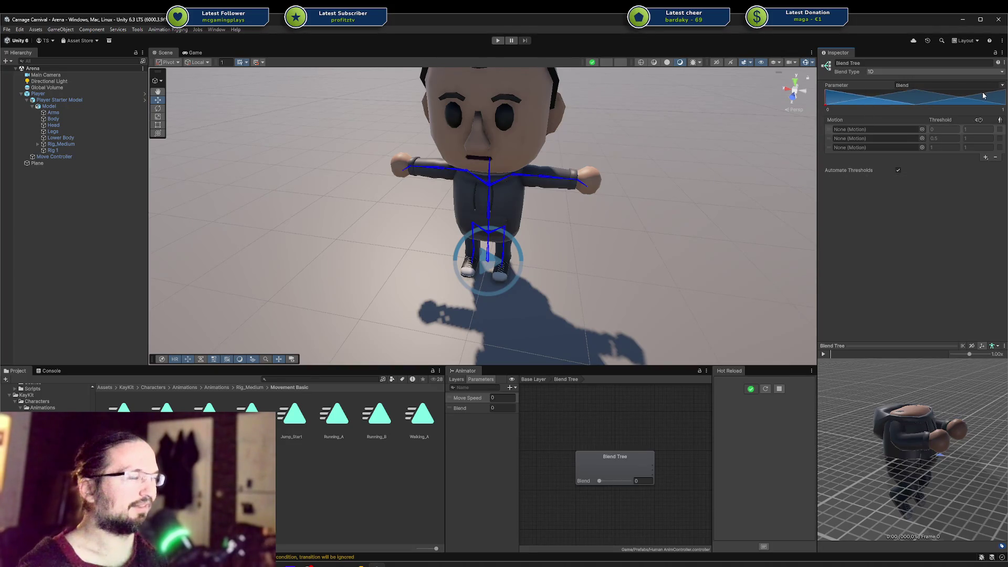
{"action": "mouse_move", "coordinate": [599, 480]}
{"action": "left_mouse_down"}
{"action": "mouse_move", "coordinate": [610, 480]}
{"action": "mouse_move", "coordinate": [598, 480]}
{"action": "left_mouse_up"}
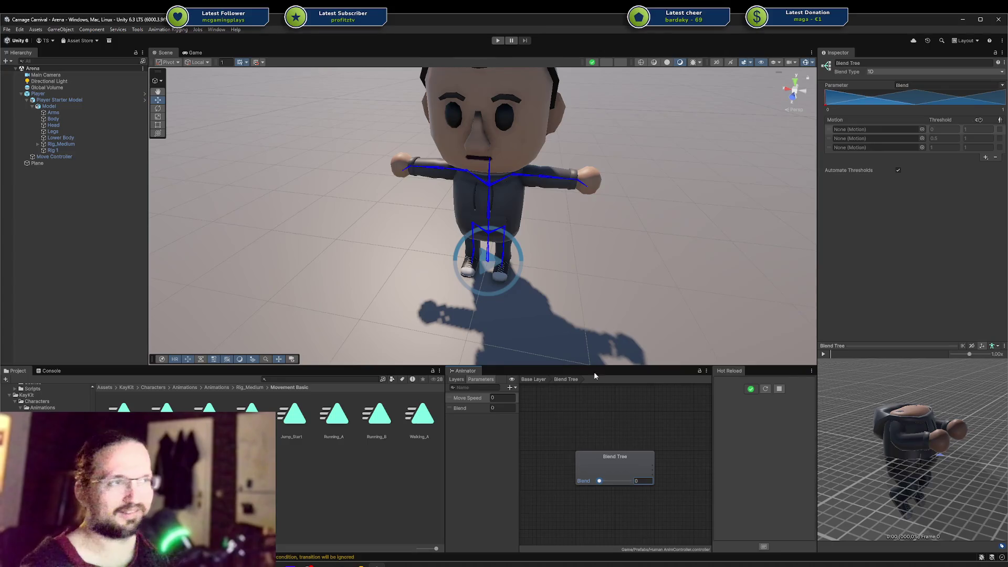
{"action": "left_click", "coordinate": [597, 459]}
{"action": "left_click", "coordinate": [534, 379]}
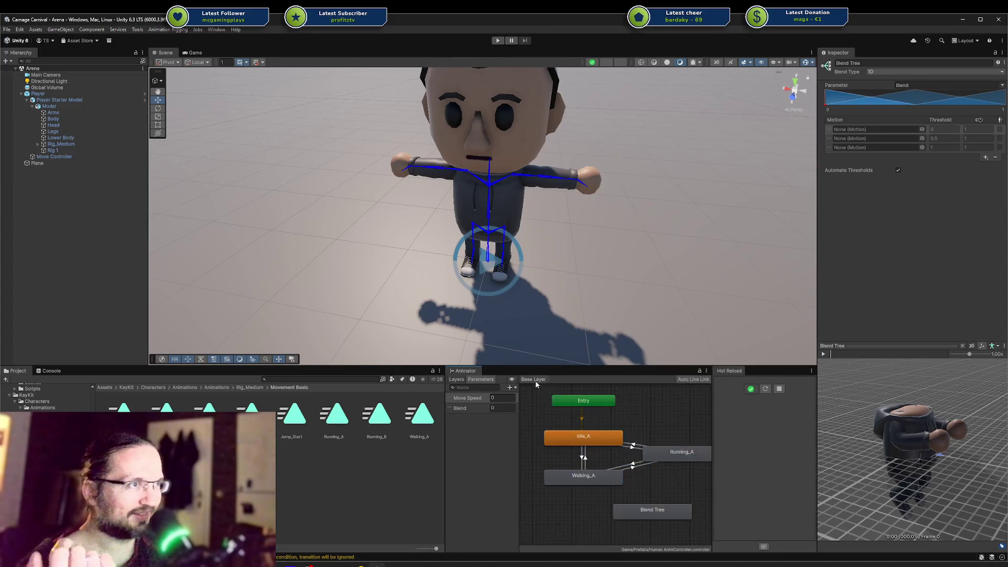
Step: Delete the Blend Tree state and inspect the remaining Running_A state
{"action": "key", "text": "Delete"}
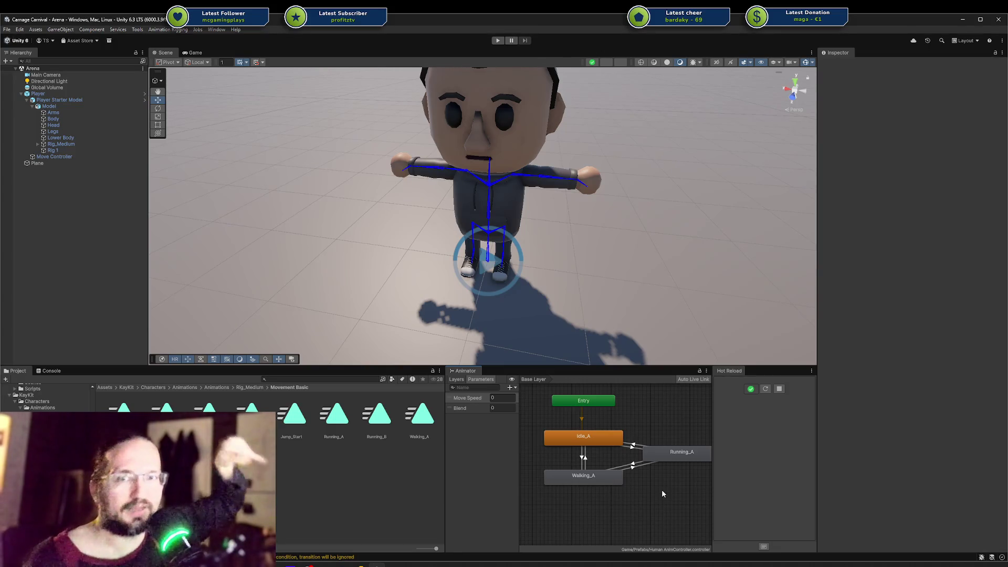
{"action": "left_click", "coordinate": [661, 491]}
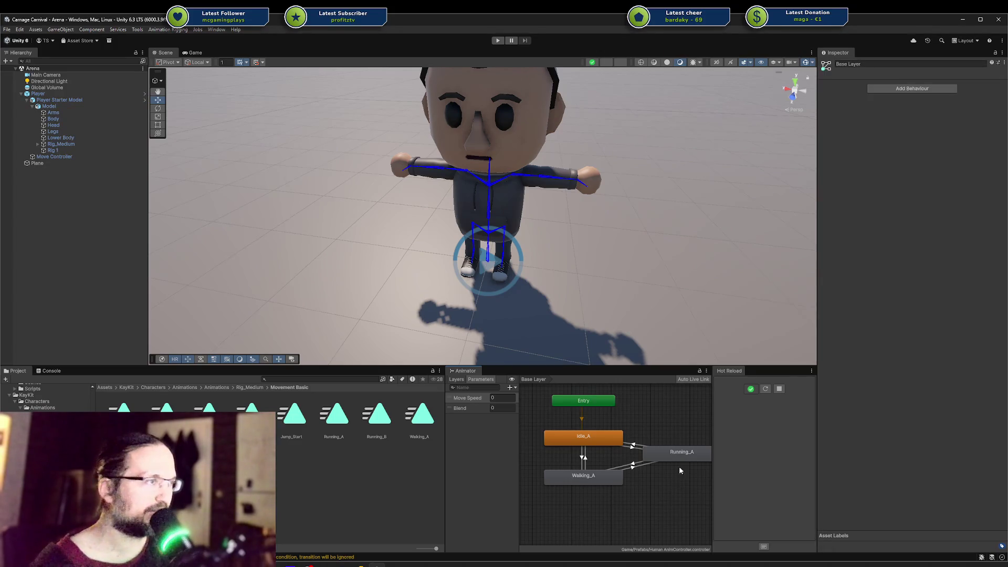
{"action": "left_click", "coordinate": [665, 455]}
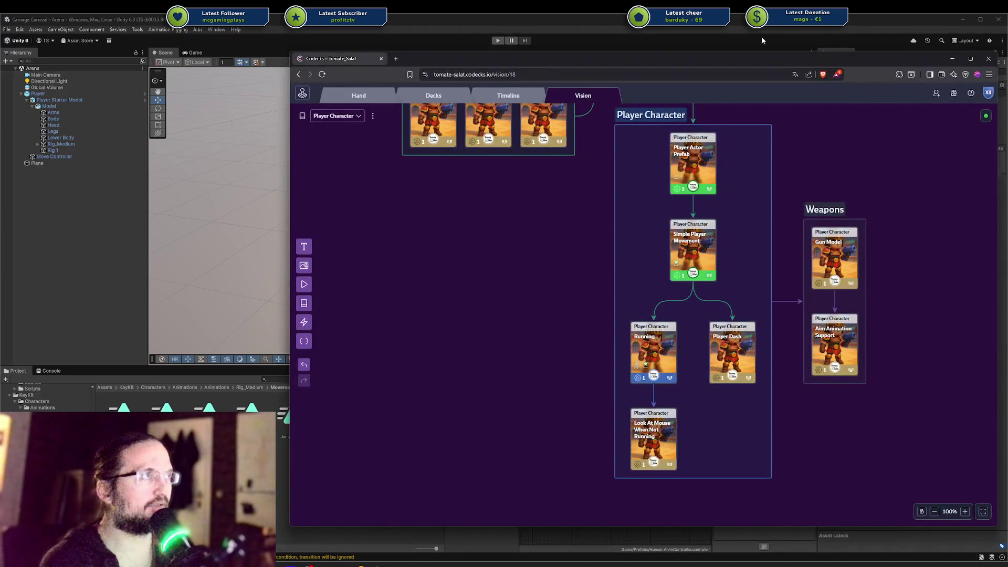
Step: Bring the Codecks board forward and shift its window to the left
{"action": "left_click", "coordinate": [751, 40]}
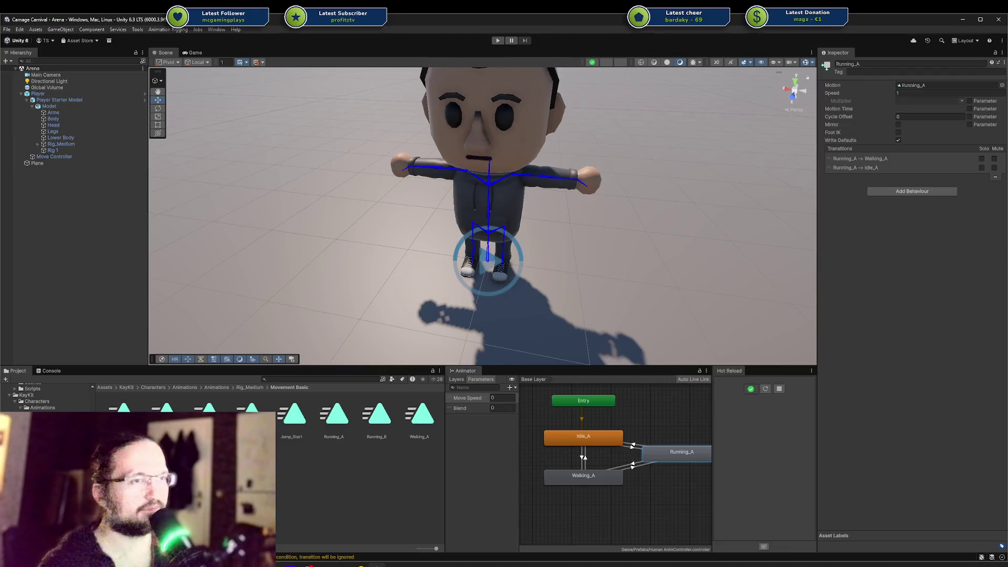
{"action": "key", "text": "alt+Tab"}
{"action": "left_click_drag", "start_coordinate": [681, 64], "coordinate": [474, 59]}
Step: Look over the Look At Mouse, Running and Player Dash cards, then return to Unity
{"action": "left_click", "coordinate": [448, 441]}
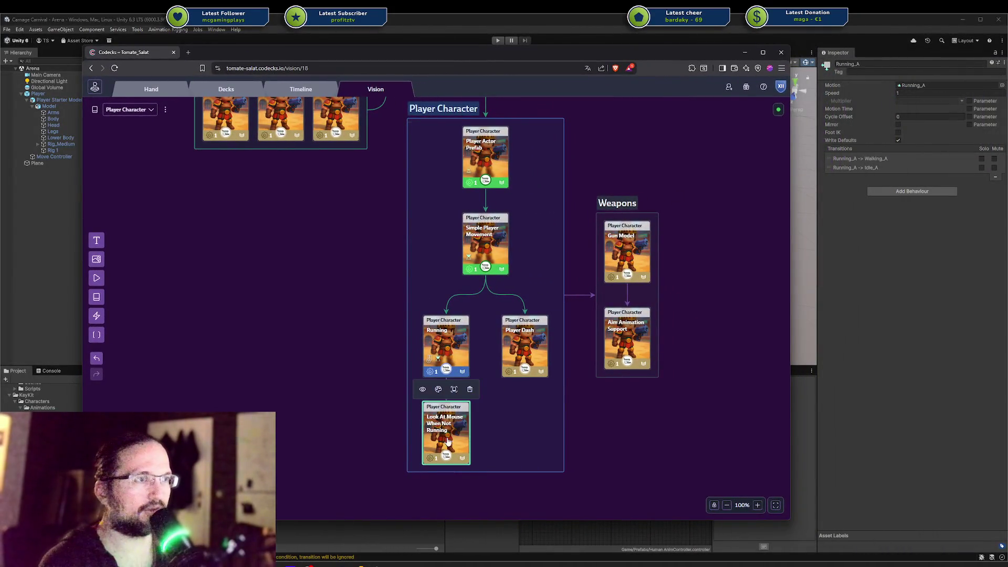
{"action": "key", "text": "Escape"}
{"action": "left_click", "coordinate": [458, 437]}
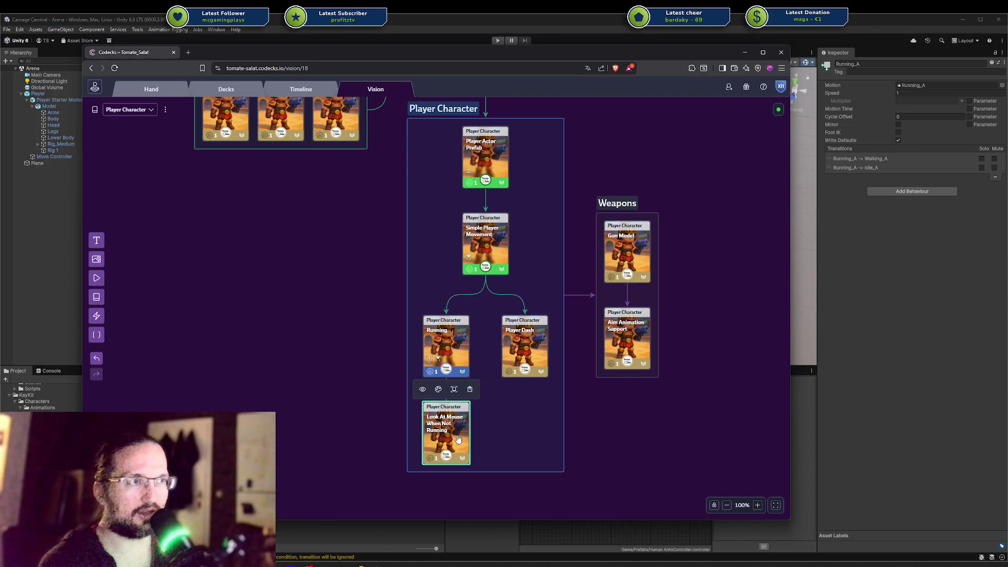
{"action": "left_click", "coordinate": [517, 348]}
{"action": "left_click", "coordinate": [447, 339]}
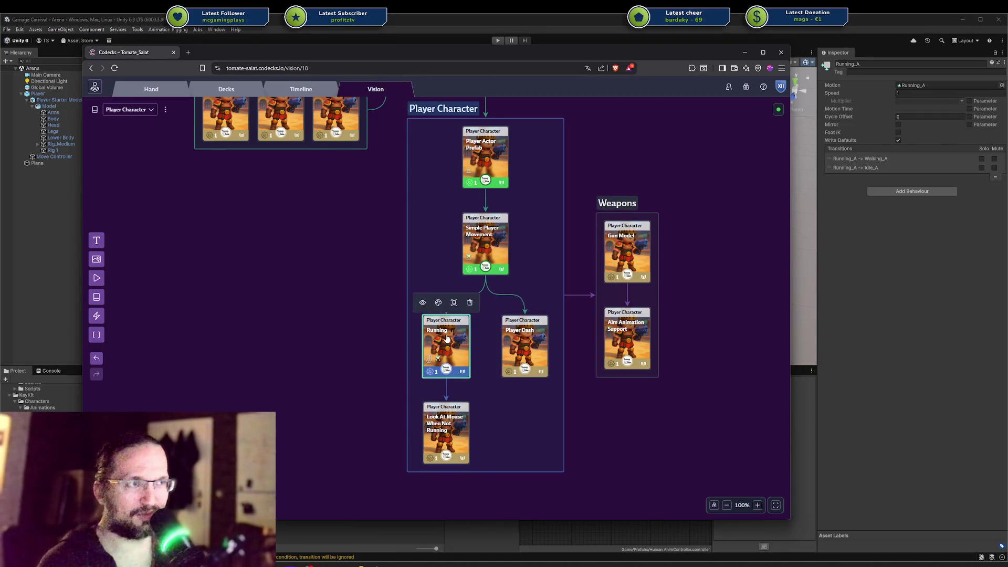
{"action": "left_click", "coordinate": [522, 331]}
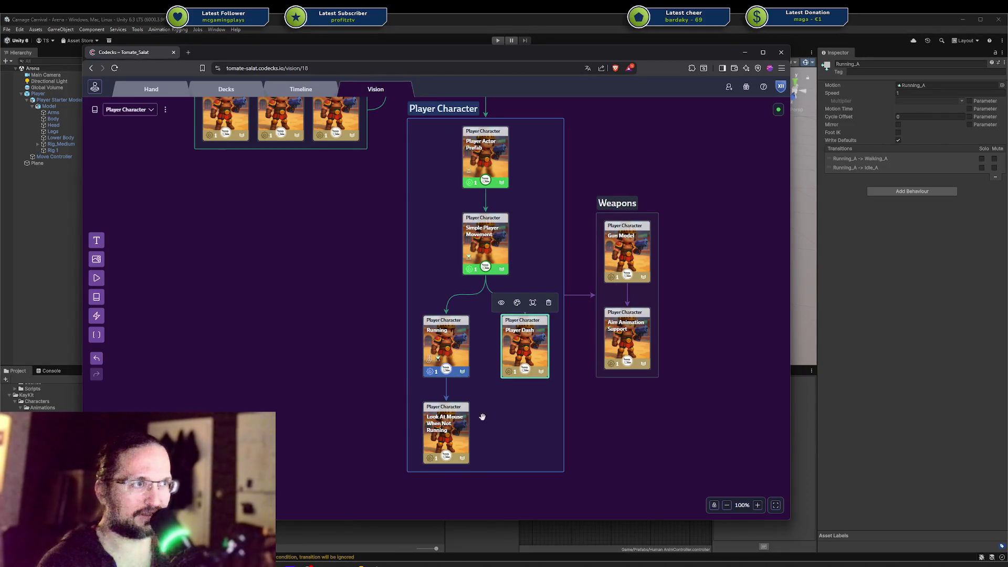
{"action": "left_click", "coordinate": [451, 429], "text": "shift"}
{"action": "left_click", "coordinate": [314, 404]}
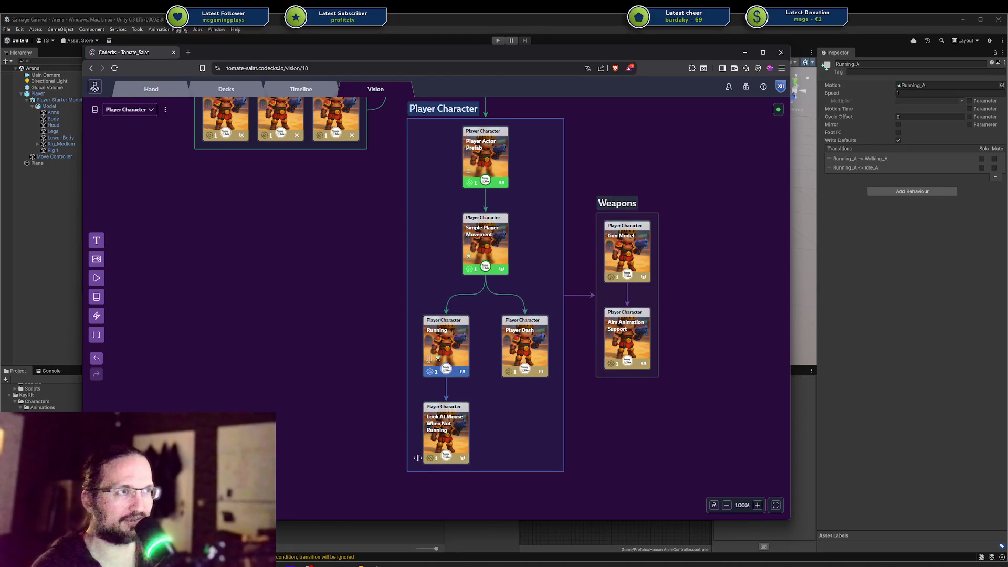
{"action": "mouse_move", "coordinate": [349, 274]}
{"action": "left_mouse_down"}
{"action": "mouse_move", "coordinate": [315, 317]}
{"action": "mouse_move", "coordinate": [310, 287]}
{"action": "left_mouse_up"}
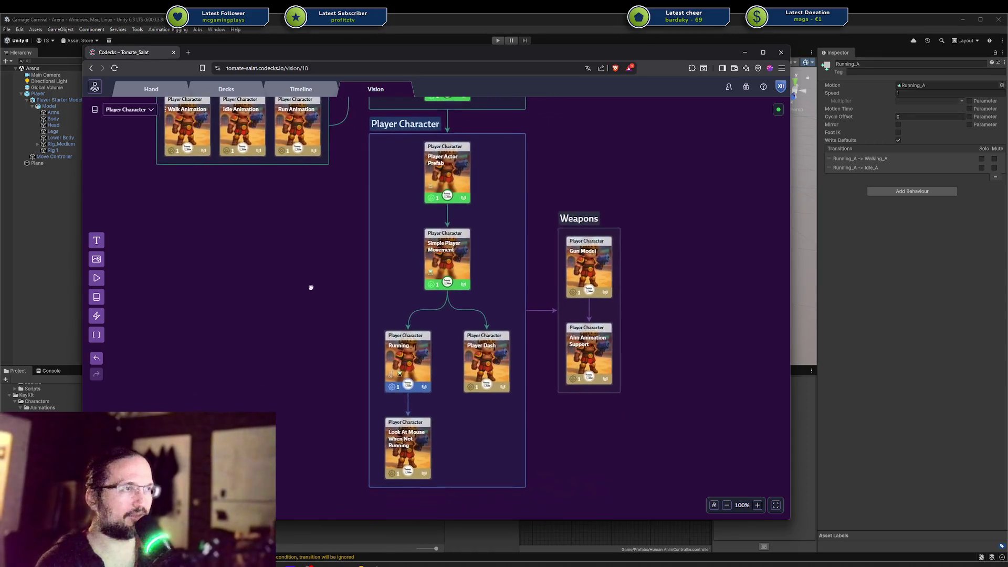
{"action": "left_click", "coordinate": [951, 423]}
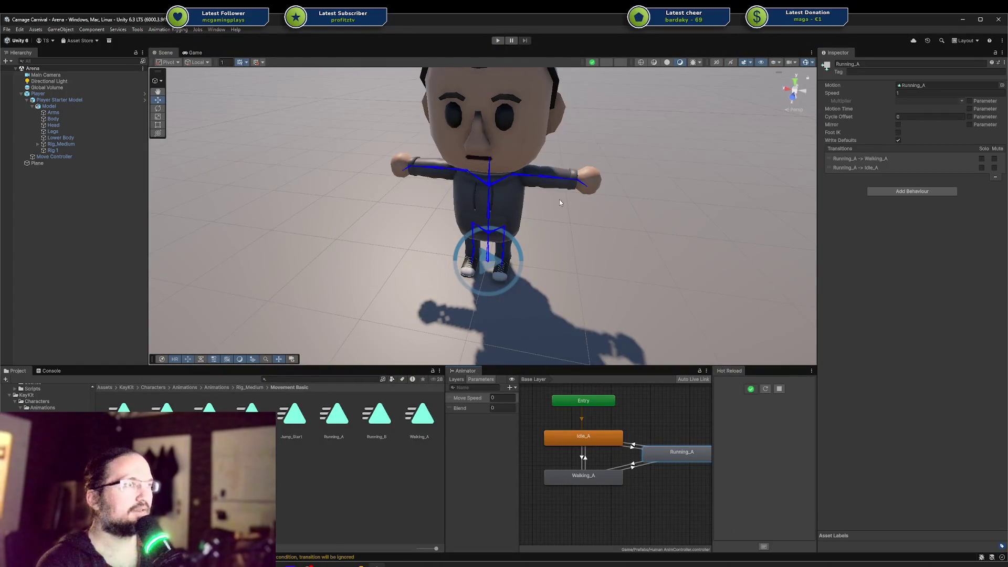
Step: Give the Running_A to Walking_A transition a Move Speed Equals 1 condition
{"action": "left_click", "coordinate": [629, 467]}
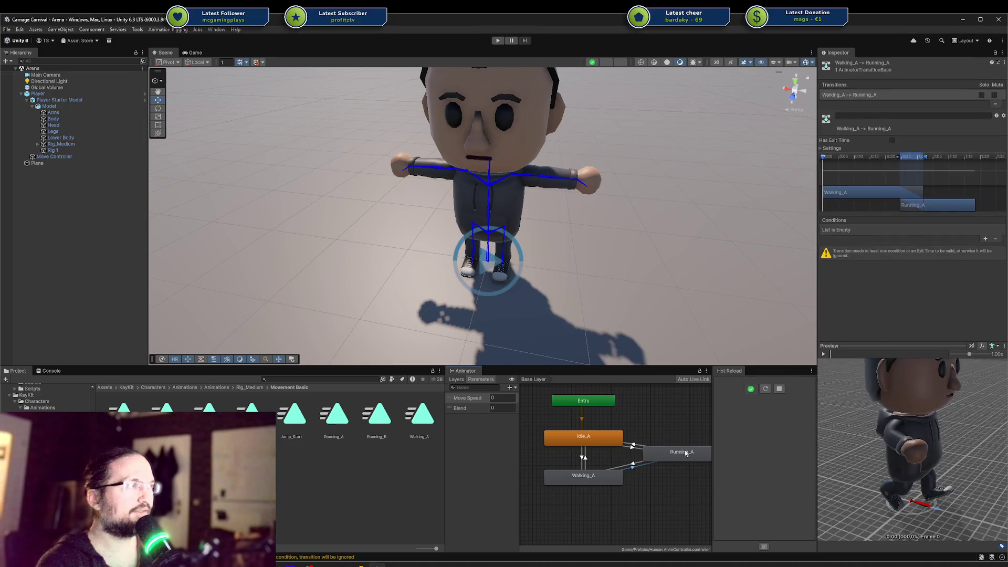
{"action": "left_click", "coordinate": [632, 449]}
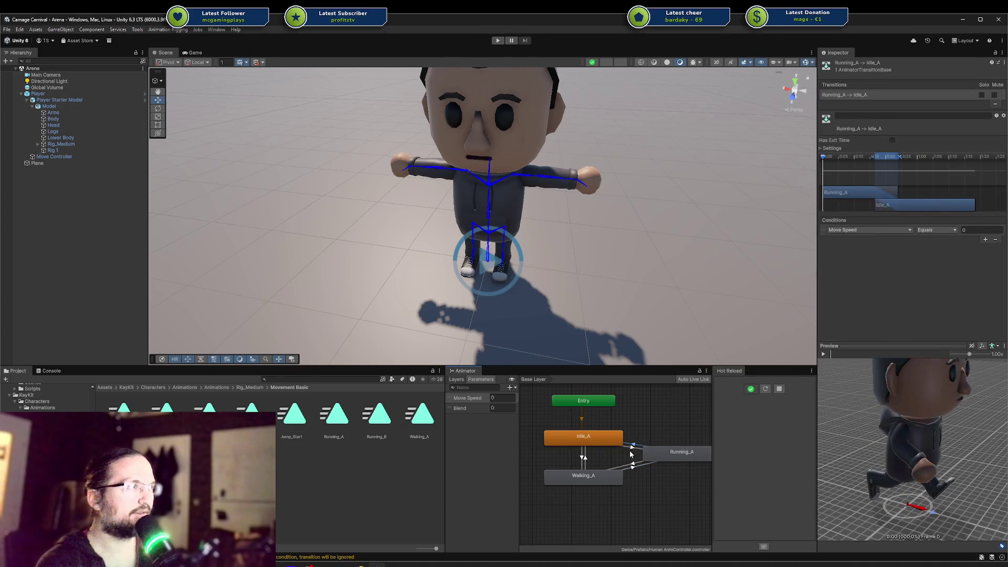
{"action": "left_click", "coordinate": [632, 450]}
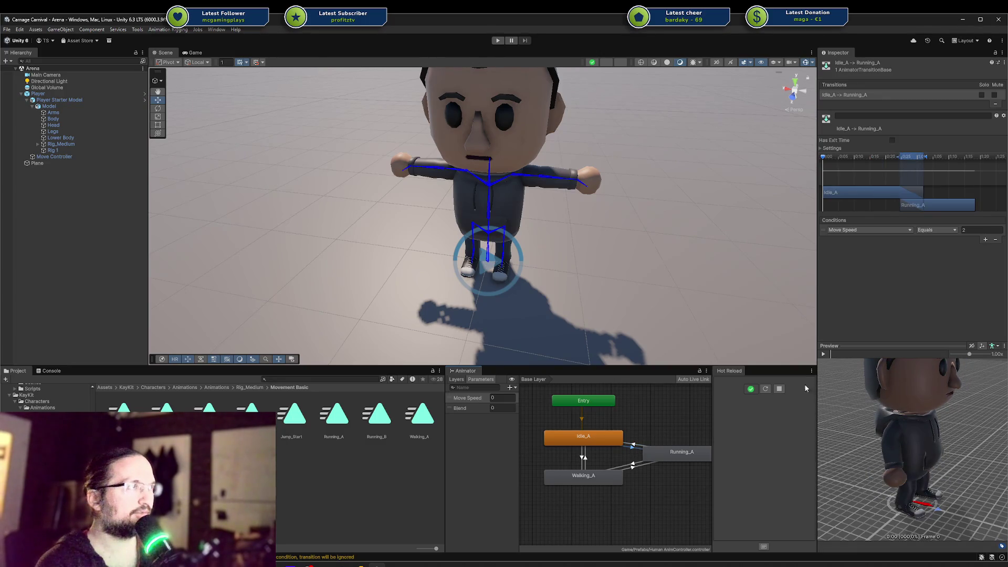
{"action": "left_click", "coordinate": [634, 464]}
{"action": "left_click", "coordinate": [980, 240]}
{"action": "left_click", "coordinate": [949, 231]}
{"action": "left_click", "coordinate": [944, 257]}
{"action": "left_click", "coordinate": [963, 231]}
{"action": "type", "text": "1"}
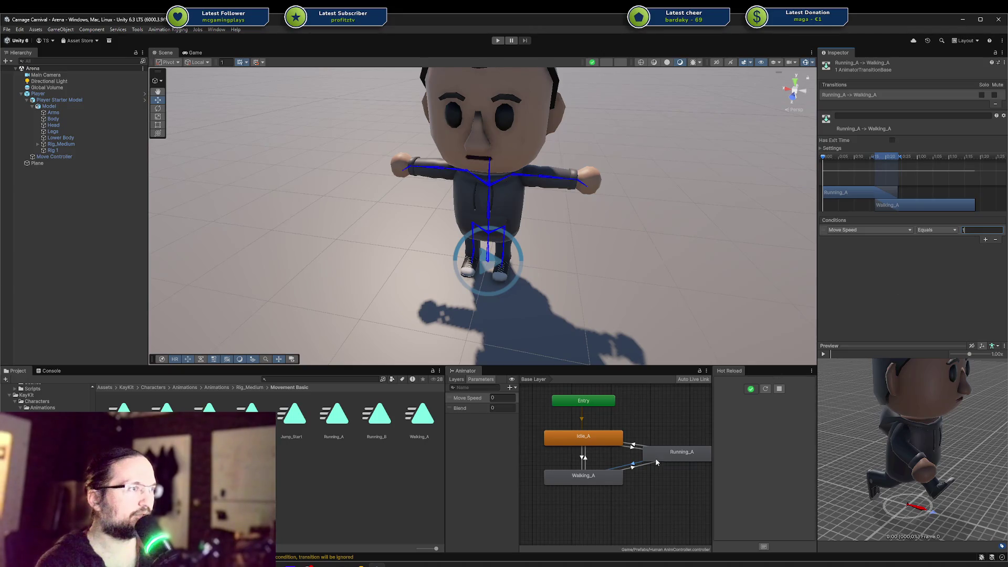
Step: Give the Walking_A to Running_A transition a Move Speed Equals 2 condition
{"action": "left_click", "coordinate": [649, 467]}
{"action": "left_click", "coordinate": [985, 239]}
{"action": "left_click", "coordinate": [952, 231]}
{"action": "left_click", "coordinate": [940, 256]}
{"action": "left_click", "coordinate": [972, 232]}
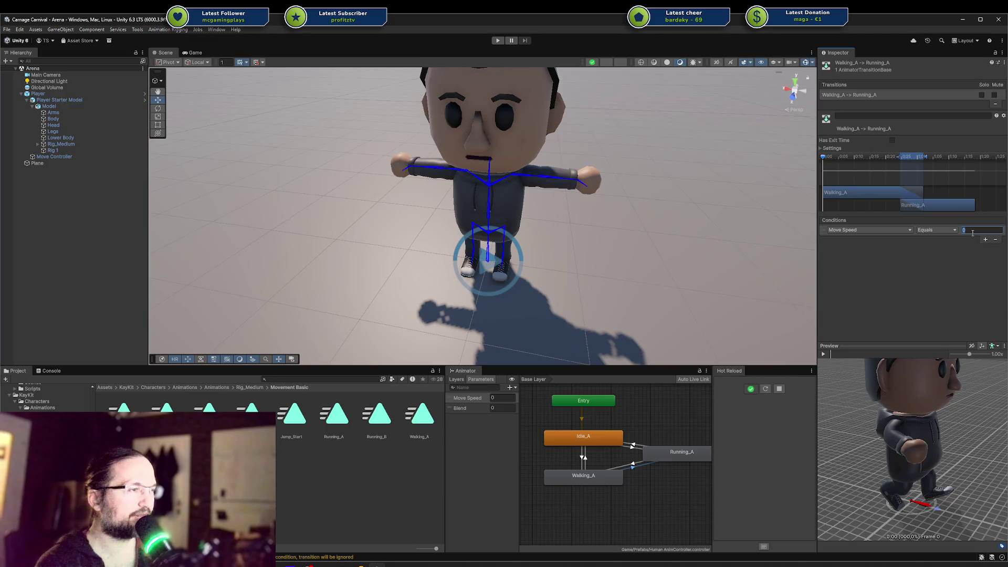
{"action": "type", "text": "2"}
{"action": "key", "text": "Return"}
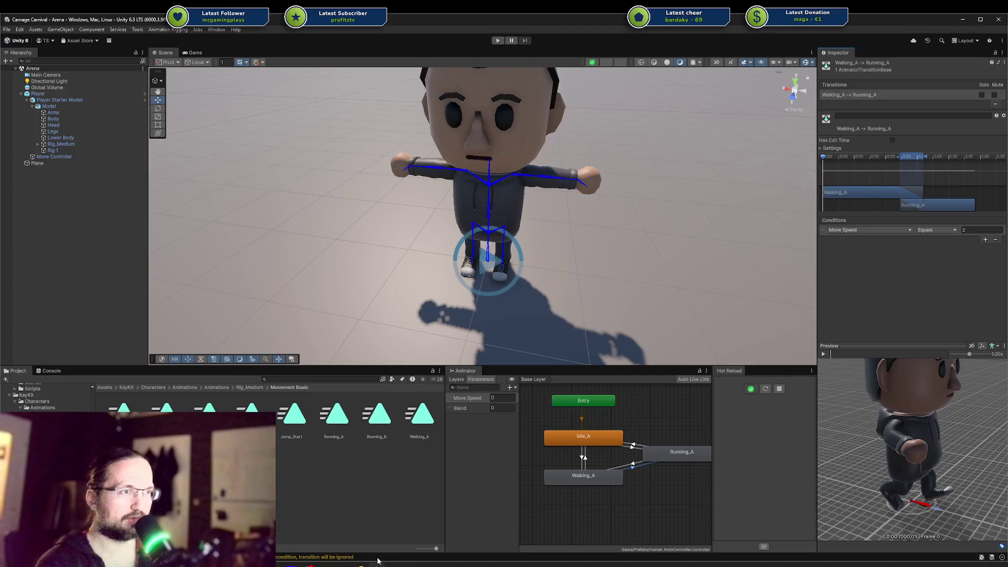
Step: After checking the code window, delete the unused Blend parameter from the Animator
{"action": "mouse_move", "coordinate": [378, 561]}
{"action": "mouse_move", "coordinate": [322, 530]}
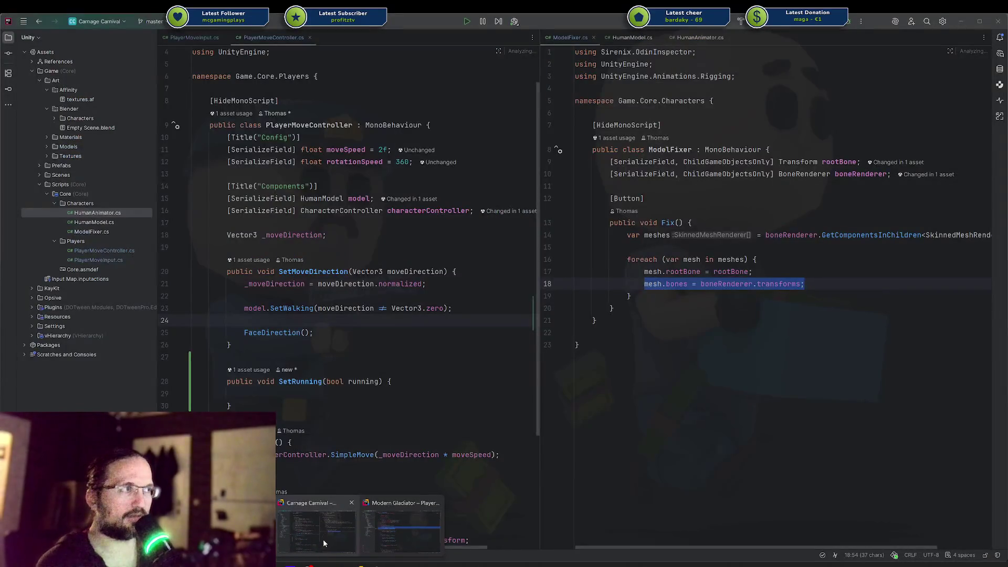
{"action": "left_click", "coordinate": [354, 534]}
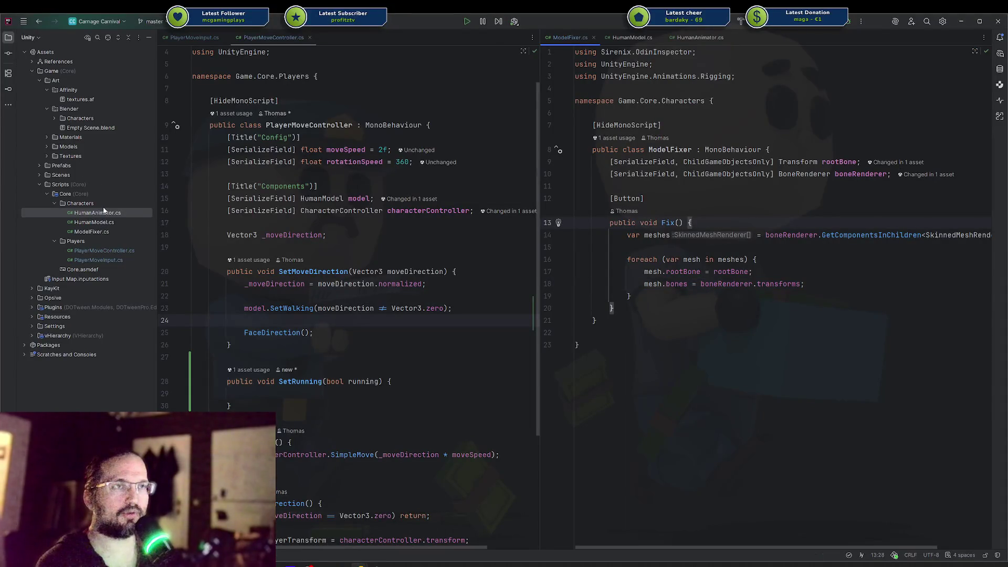
{"action": "key", "text": "alt+Tab"}
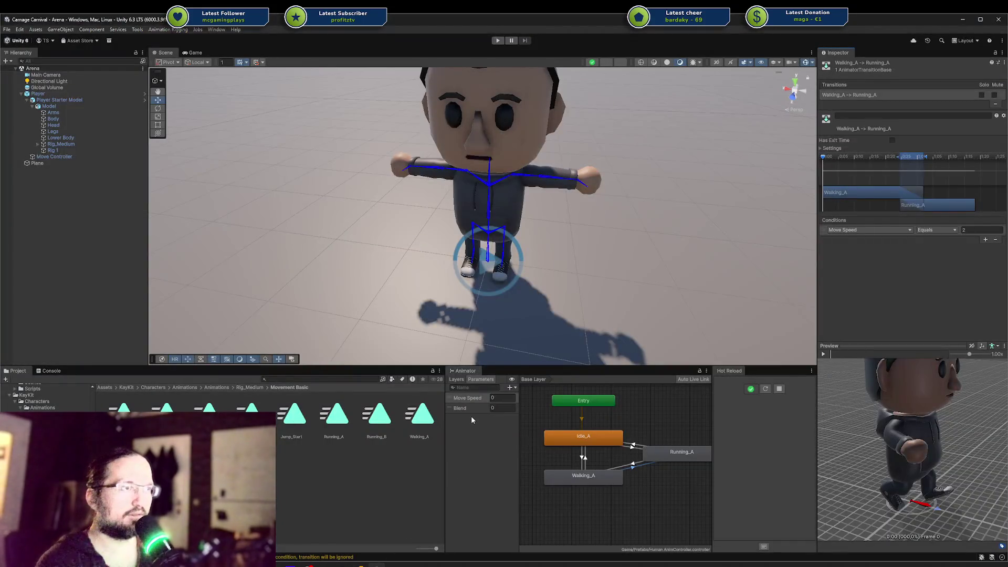
{"action": "left_click", "coordinate": [467, 412]}
{"action": "key", "text": "Delete"}
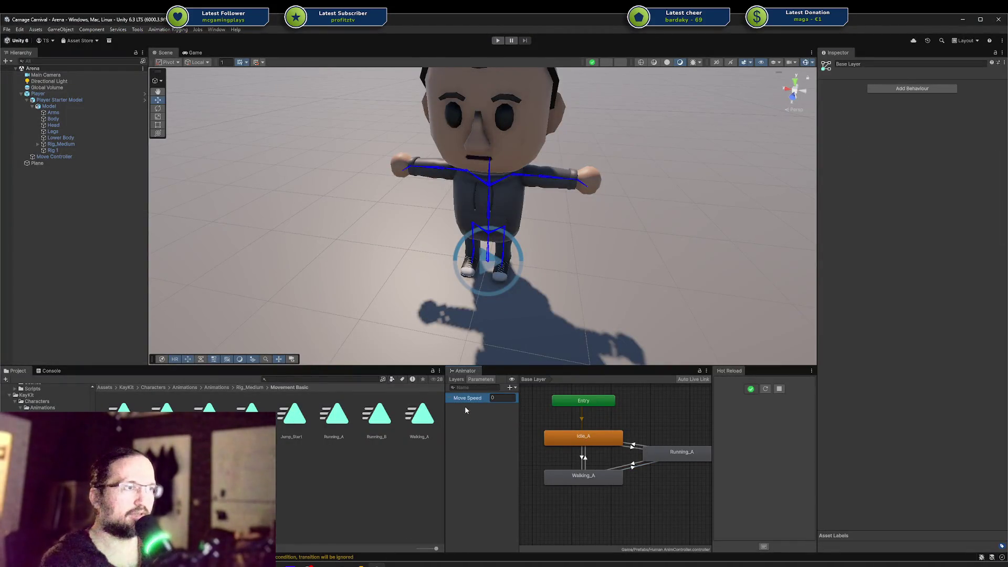
{"action": "double_click", "coordinate": [465, 401]}
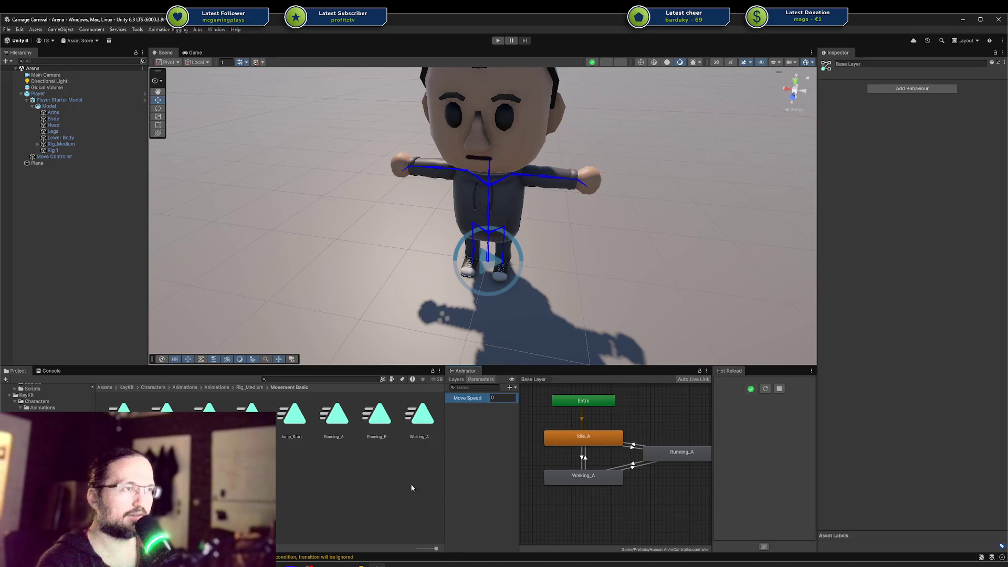
Step: In Rider, open HumanAnimator.cs and try, then discard, an inline enum declaration
{"action": "mouse_move", "coordinate": [374, 531]}
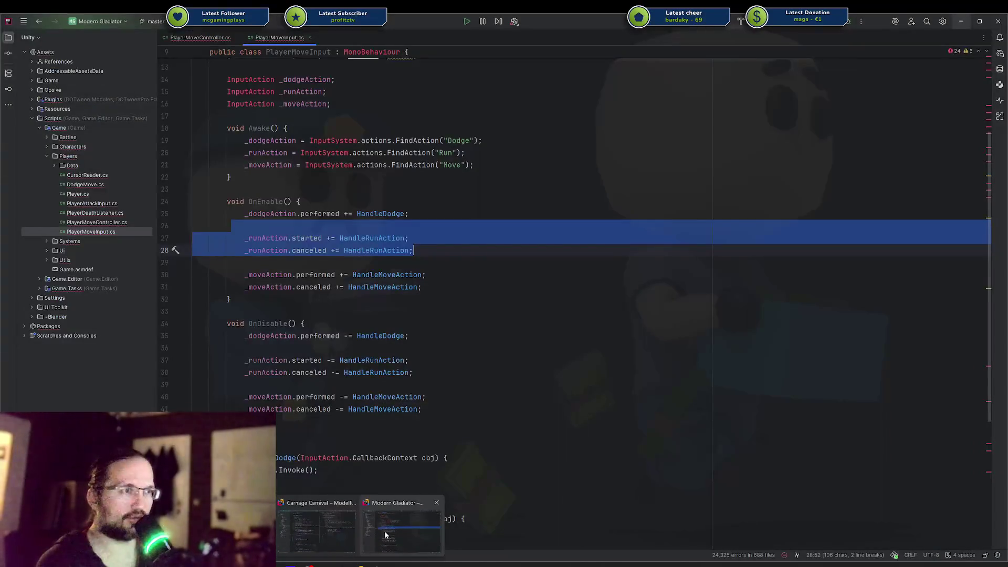
{"action": "left_click", "coordinate": [341, 532]}
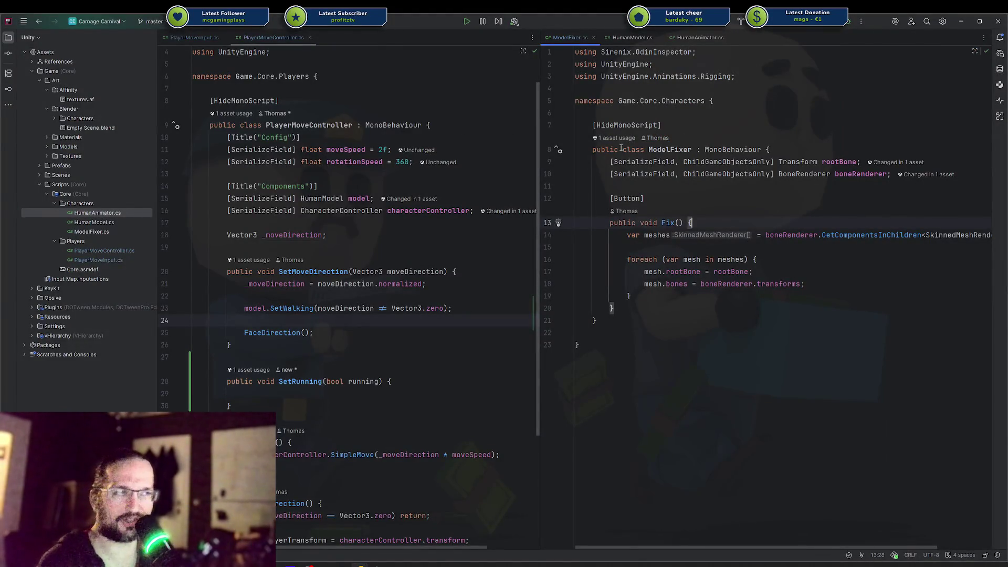
{"action": "scroll", "coordinate": [362, 186], "scroll_direction": "up", "scroll_amount": 3}
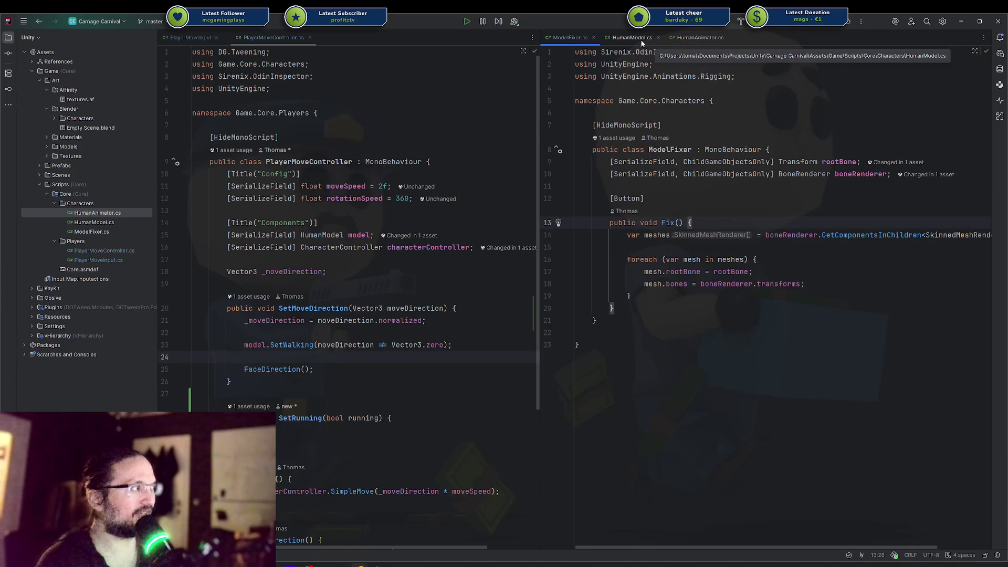
{"action": "left_click", "coordinate": [688, 38]}
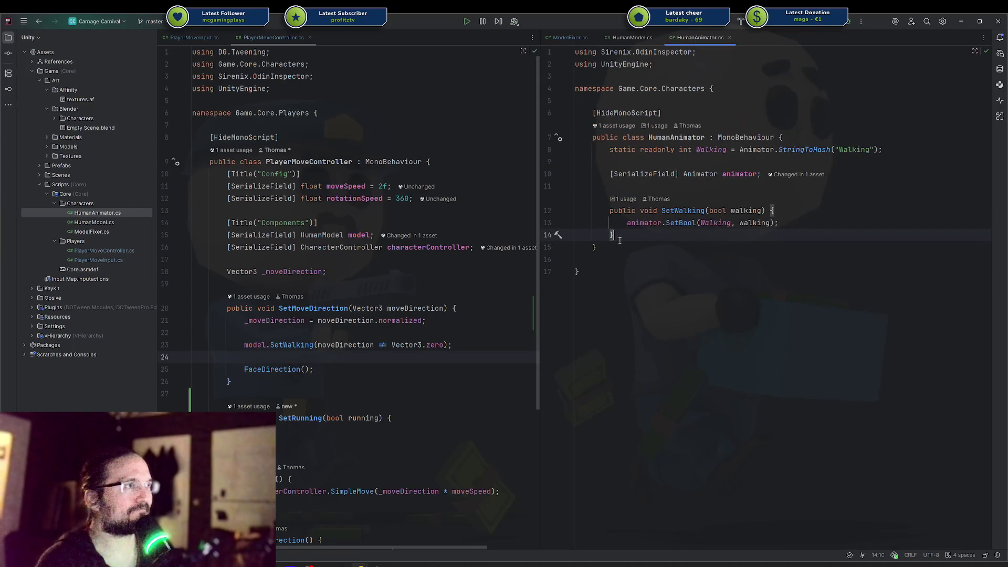
{"action": "left_click_drag", "start_coordinate": [620, 240], "coordinate": [609, 210]}
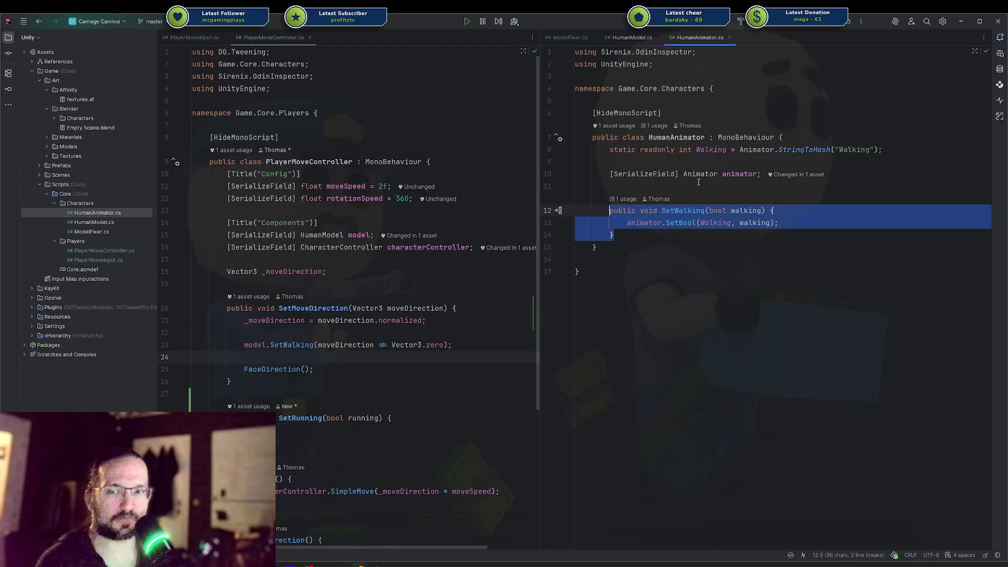
{"action": "left_click", "coordinate": [827, 131]}
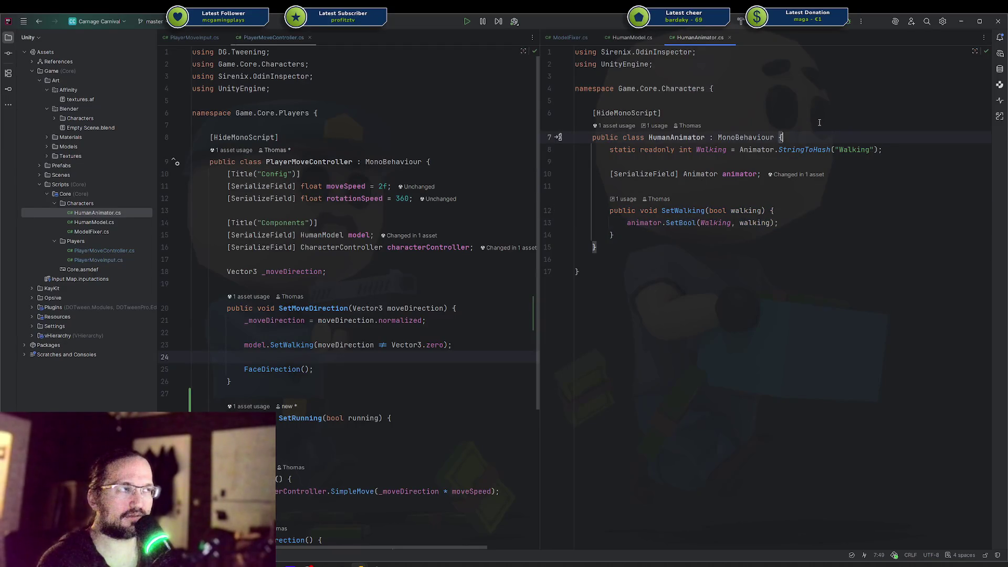
{"action": "key", "text": "Return"}
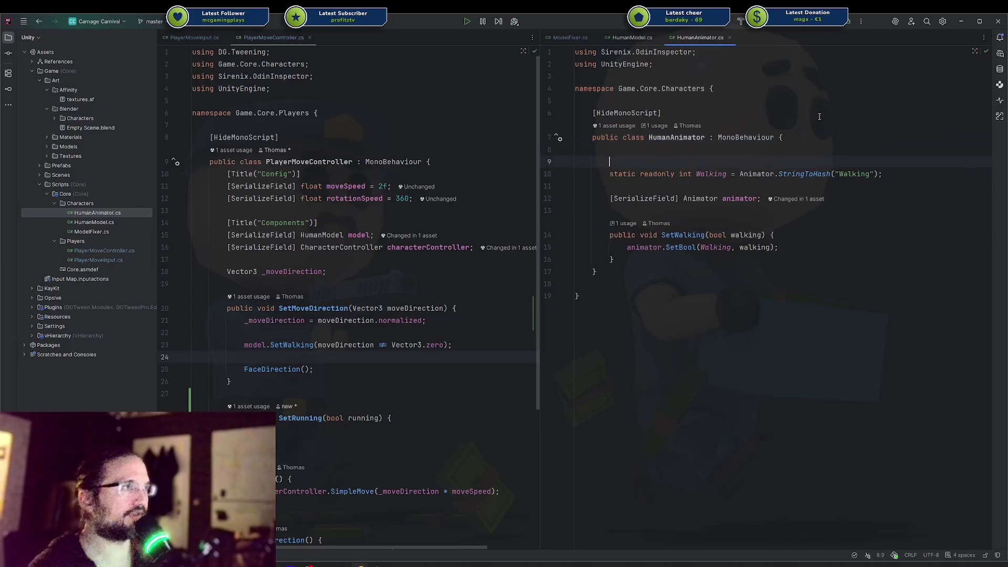
{"action": "type", "text": "public enum"}
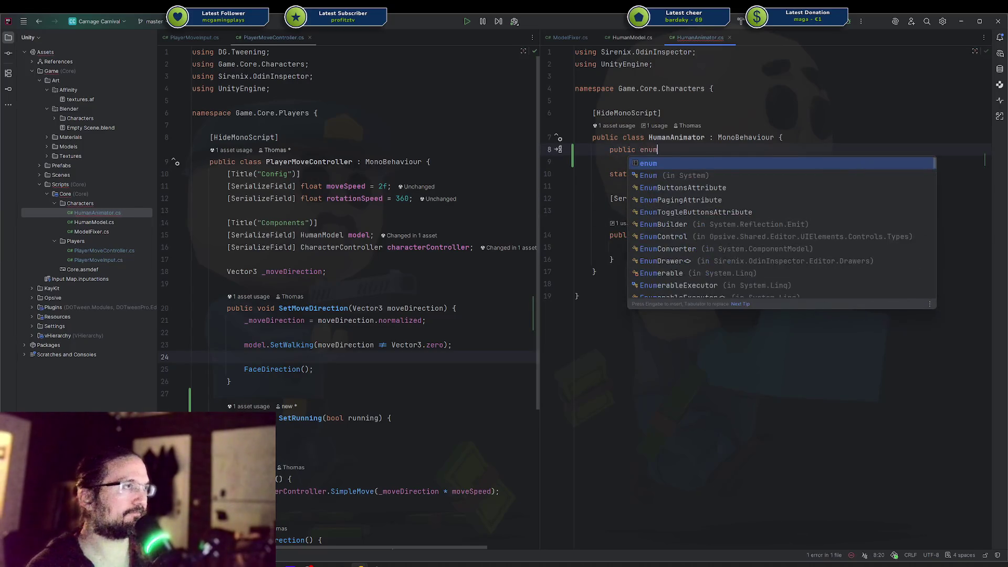
{"action": "key", "text": "shift+Home"}
{"action": "key", "text": "BackSpace"}
{"action": "key", "text": "BackSpace"}
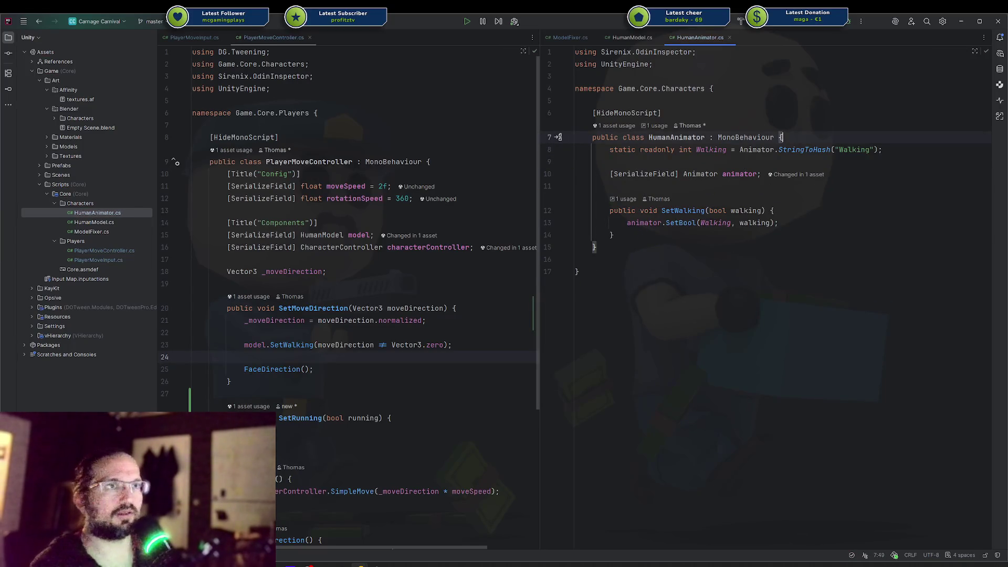
Step: Start a new Enum in the Characters folder via Add > Class/Interface
{"action": "right_click", "coordinate": [97, 203]}
{"action": "mouse_move", "coordinate": [116, 210]}
{"action": "left_click", "coordinate": [240, 210]}
{"action": "key", "text": "Down"}
{"action": "key", "text": "Down"}
{"action": "key", "text": "Down"}
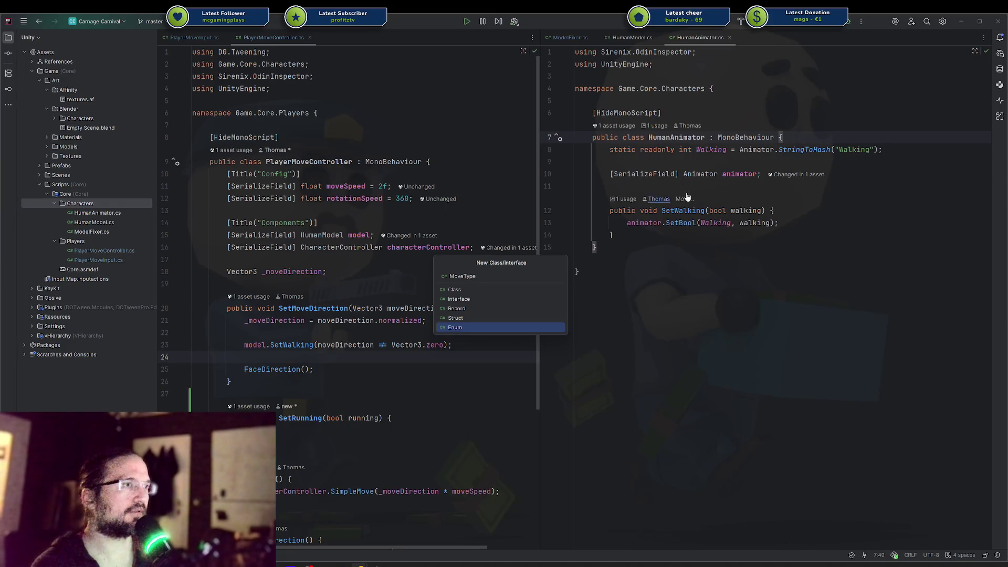
Step: Create the MoveType enum, add it to Git, and rename the hash field MoveSpeed hashing "Move Speed"
{"action": "key", "text": "Return"}
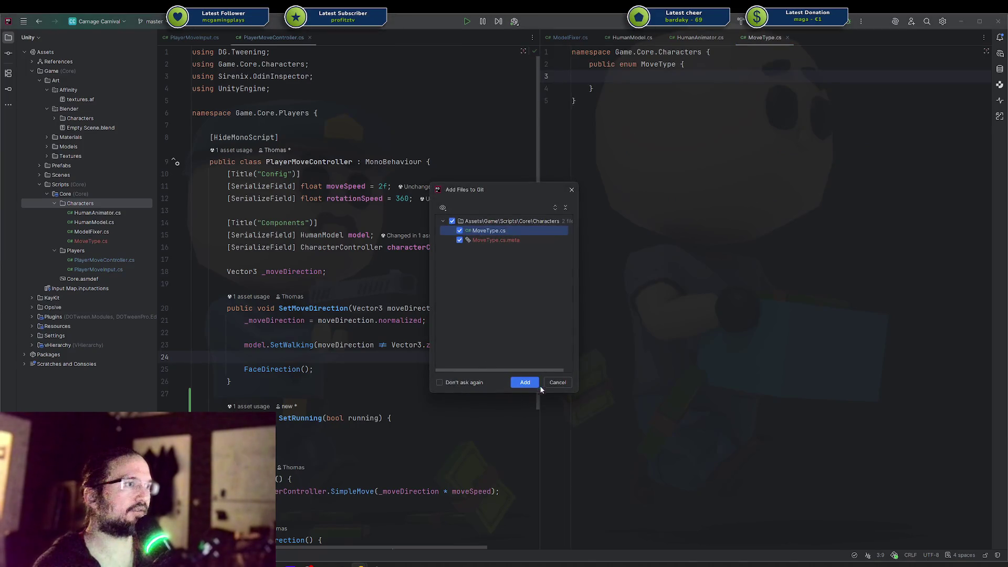
{"action": "left_click", "coordinate": [525, 382]}
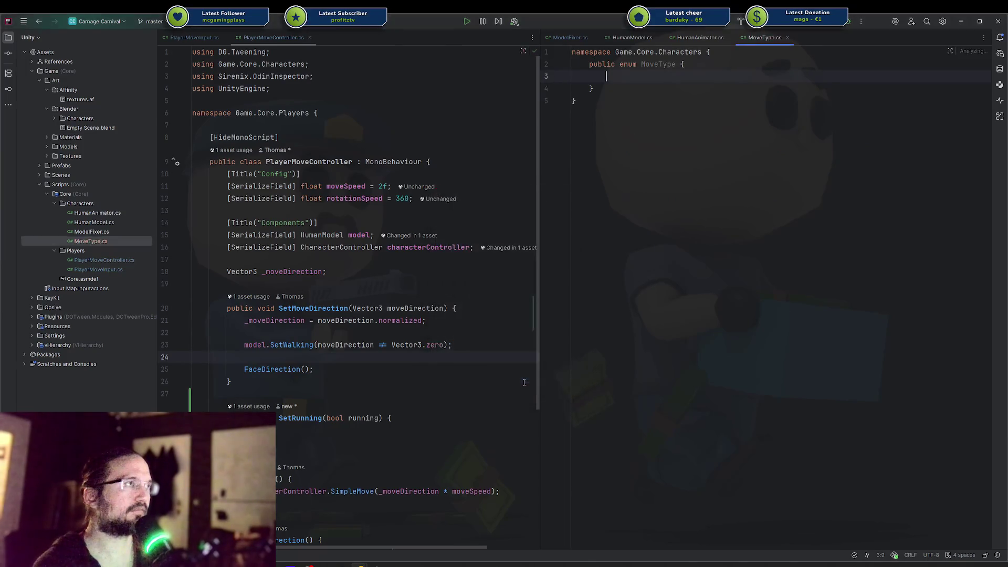
{"action": "key", "text": "ctrl+Tab"}
{"action": "double_click", "coordinate": [855, 149]}
{"action": "type", "text": "Move Speed"}
{"action": "double_click", "coordinate": [723, 151]}
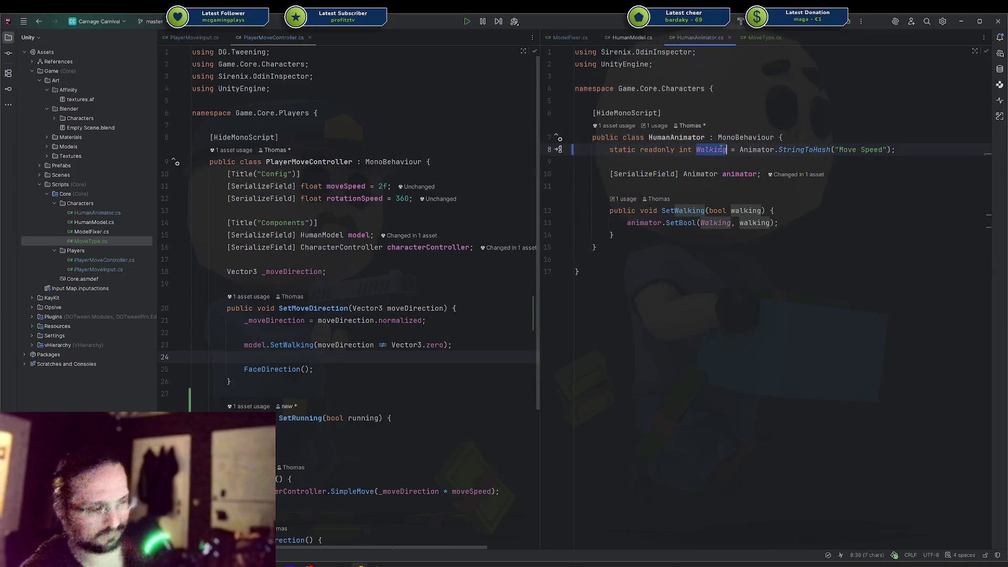
{"action": "key", "text": "shift+F6"}
{"action": "type", "text": "MoveSpeed"}
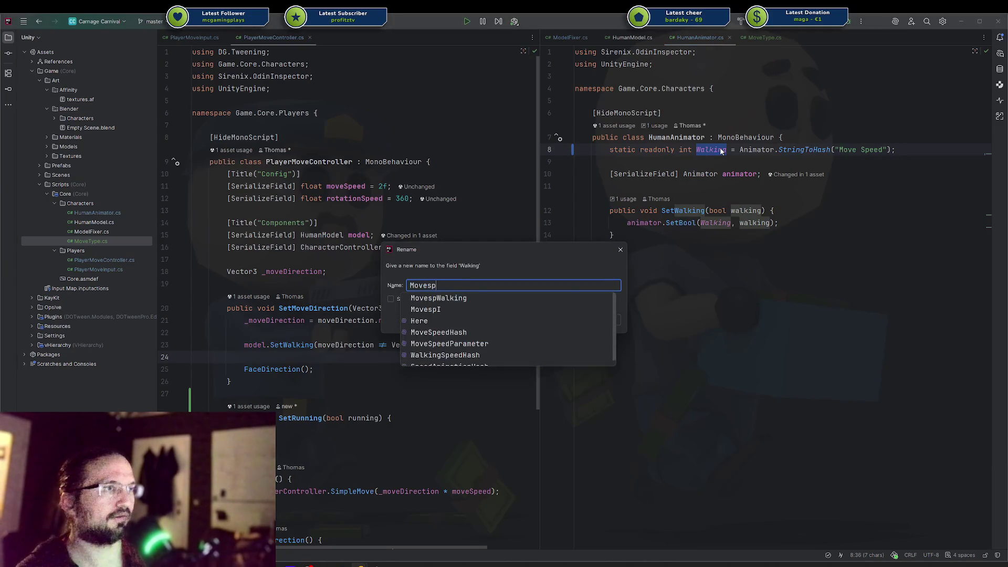
{"action": "key", "text": "Return"}
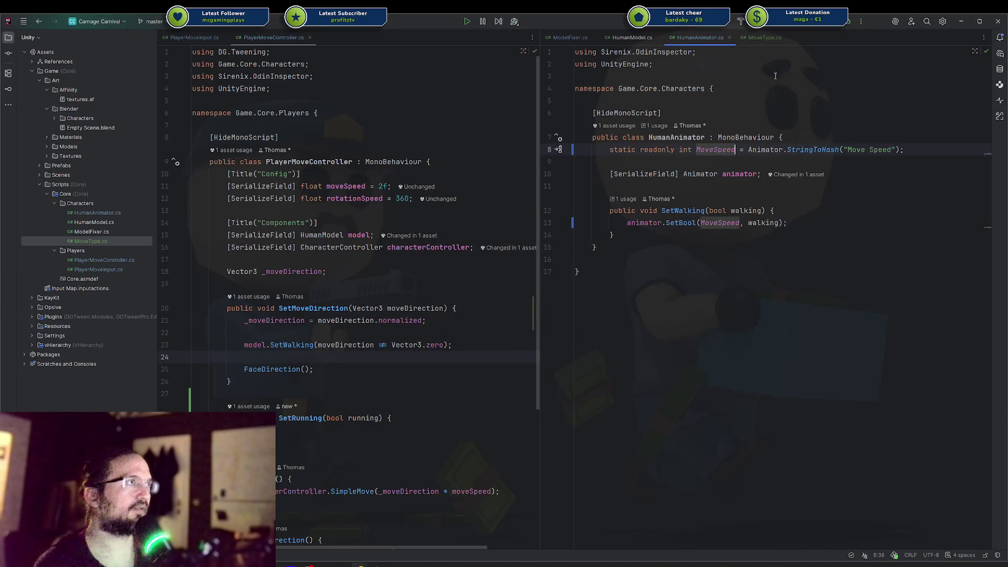
Step: Rename the enum to MoveSpeed and give it Idle = 0, Walking = 1, Running = 2
{"action": "left_click", "coordinate": [765, 38]}
{"action": "left_click", "coordinate": [665, 69]}
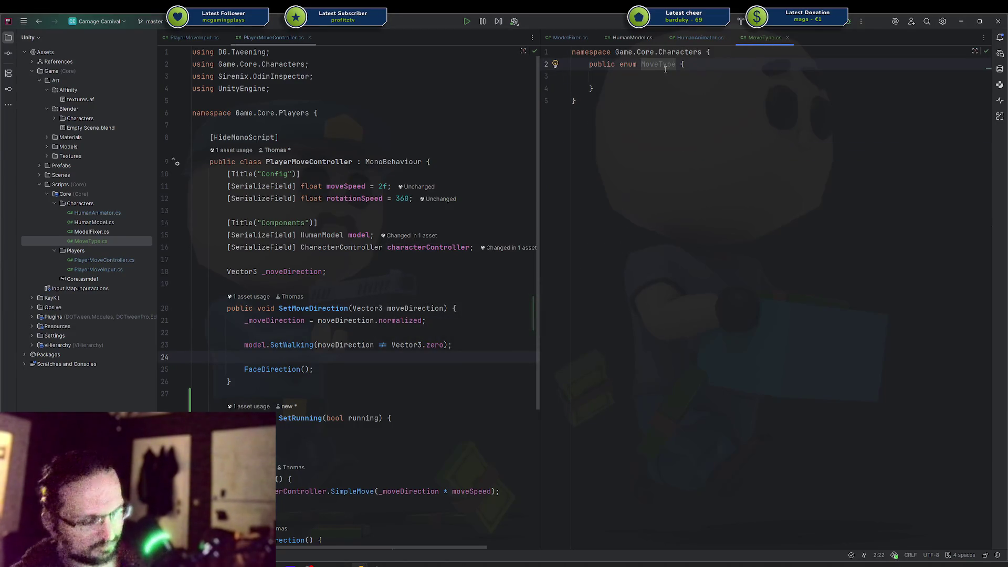
{"action": "key", "text": "shift+F6"}
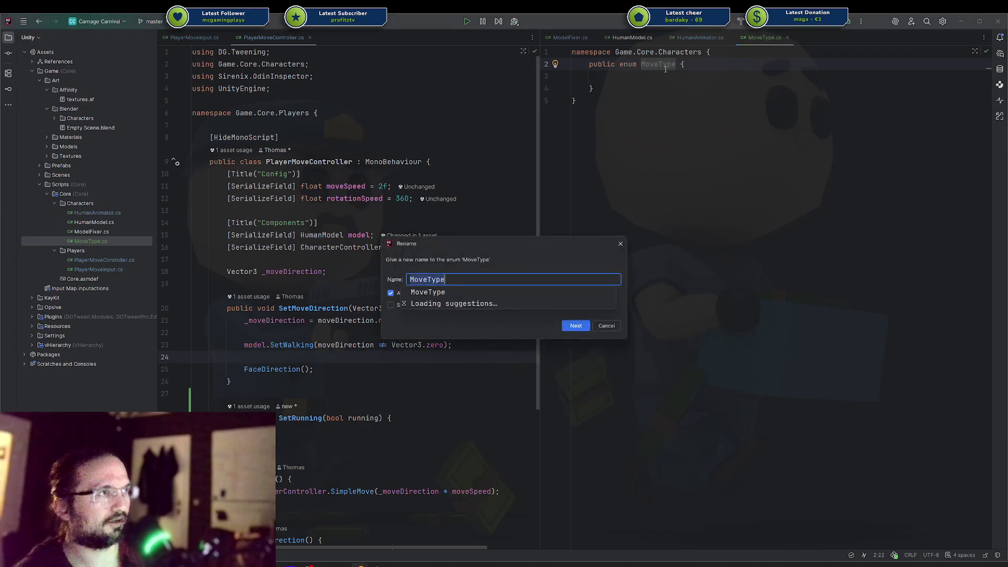
{"action": "key", "text": "BackSpace"}
{"action": "key", "text": "BackSpace"}
{"action": "key", "text": "BackSpace"}
{"action": "type", "text": "Speed"}
{"action": "key", "text": "Return"}
{"action": "key", "text": "Down"}
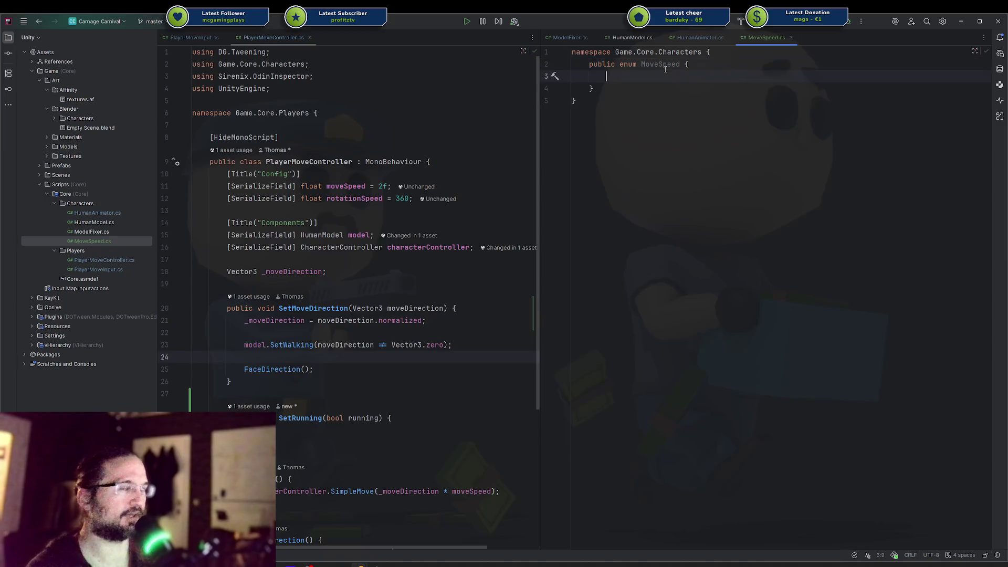
{"action": "type", "text": "Idle = 0,"}
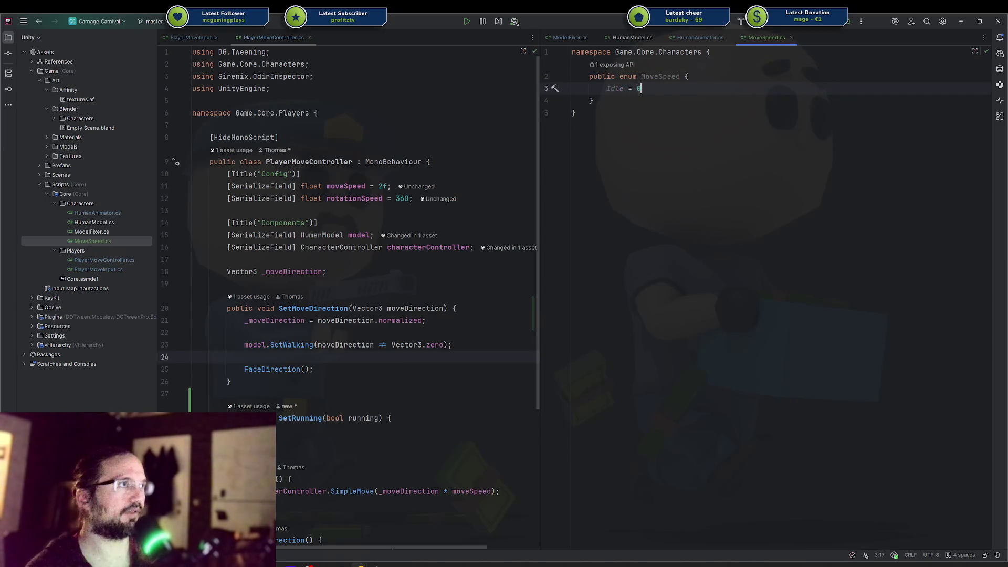
{"action": "key", "text": "Tab"}
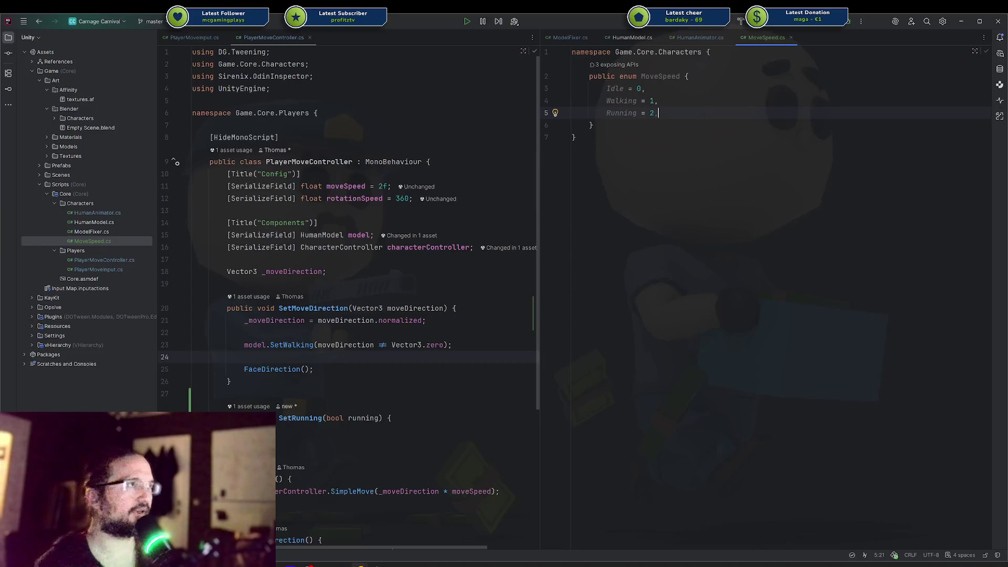
{"action": "left_click", "coordinate": [699, 37]}
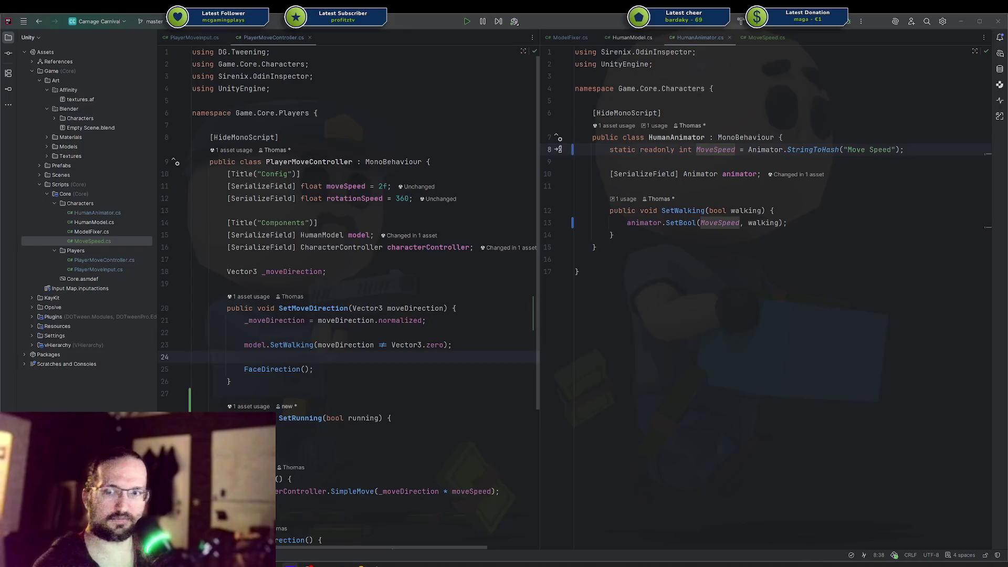
Step: Turn SetWalking into SetMoveSpeed(MoveSpeed moveSpeed), passing moveSpeed to the animator
{"action": "left_click", "coordinate": [650, 234]}
{"action": "double_click", "coordinate": [666, 210]}
{"action": "type", "text": "SetMovespeed"}
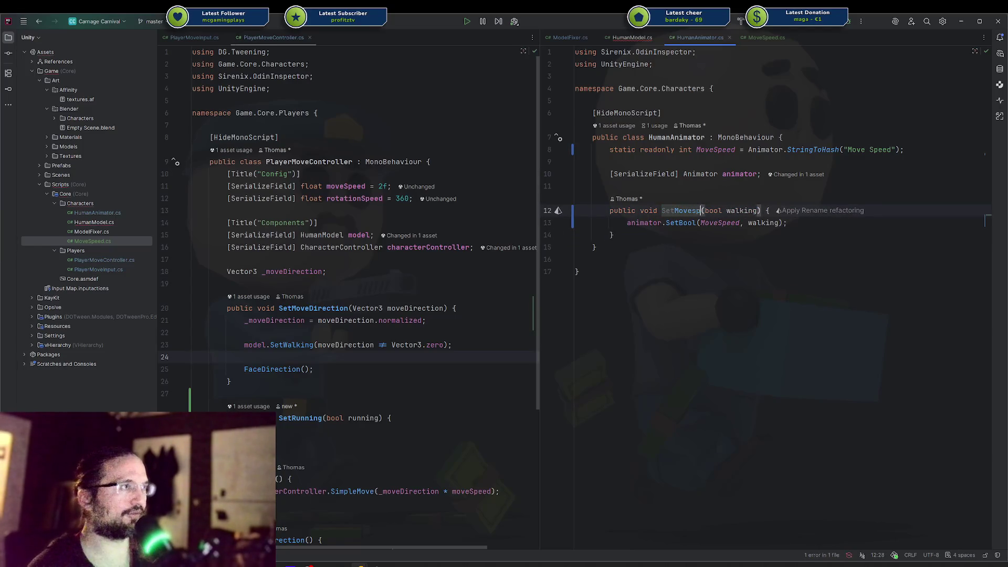
{"action": "key", "text": "BackSpace"}
{"action": "key", "text": "BackSpace"}
{"action": "key", "text": "BackSpace"}
{"action": "type", "text": "Speed"}
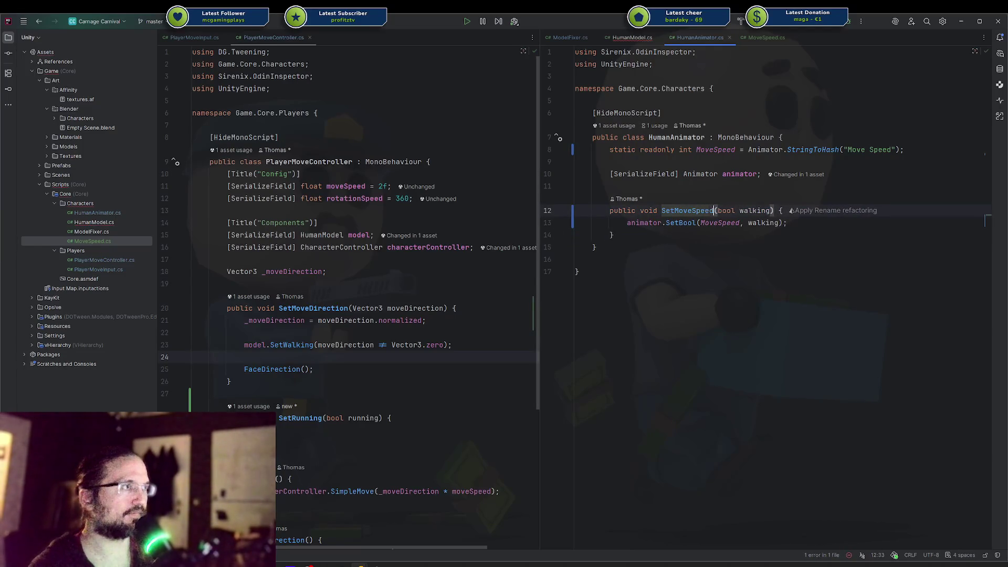
{"action": "key", "text": "Right"}
{"action": "key", "text": "ctrl+Delete"}
{"action": "key", "text": "ctrl+Delete"}
{"action": "type", "text": "MoveSpeed moveSpeed"}
{"action": "key", "text": "Down"}
{"action": "key", "text": "Left"}
{"action": "key", "text": "Left"}
{"action": "key", "text": "ctrl+BackSpace"}
{"action": "type", "text": "mov"}
{"action": "key", "text": "Return"}
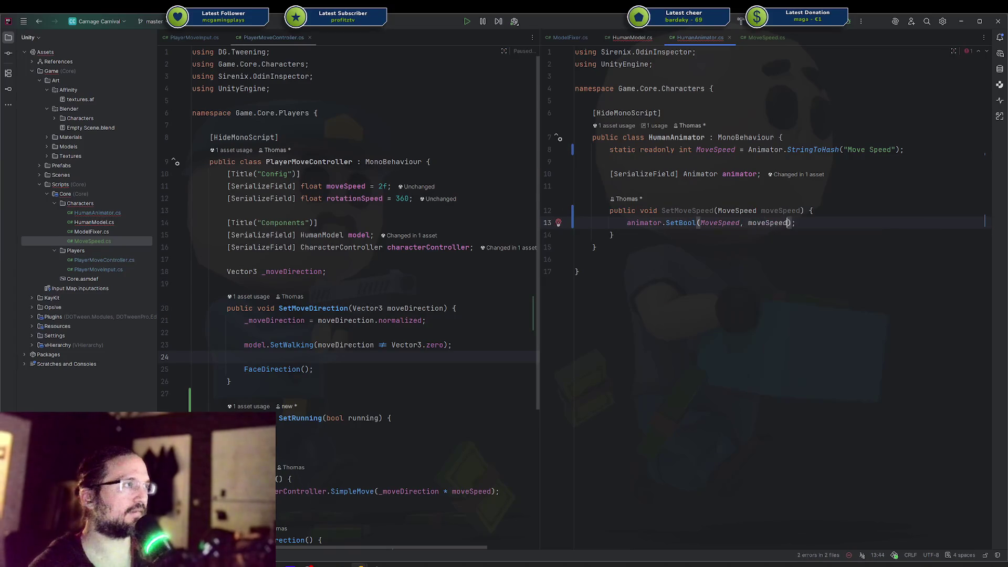
Step: Rename the MoveSpeed hash field to ParamMoveSpeed everywhere
{"action": "double_click", "coordinate": [702, 150]}
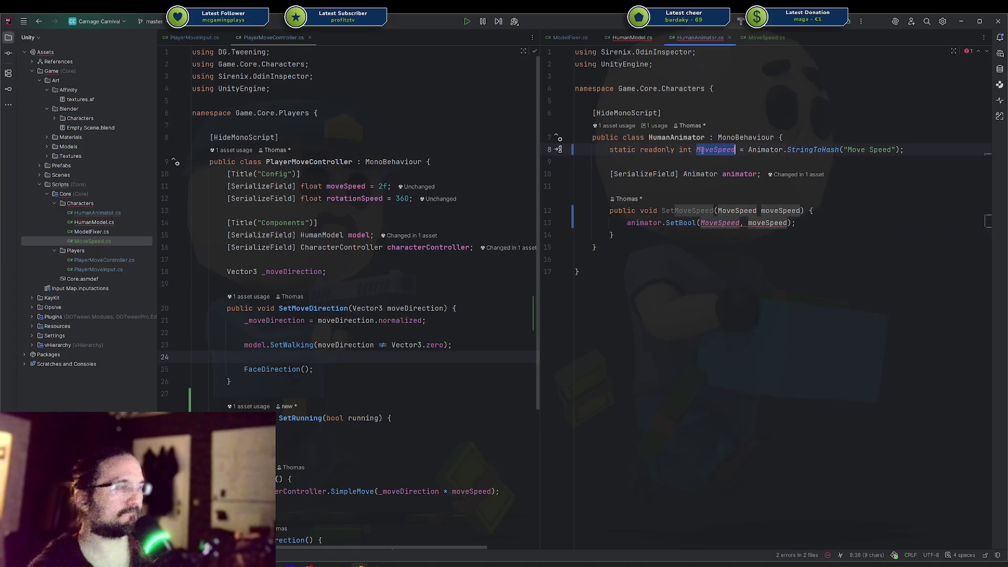
{"action": "key", "text": "shift+F6"}
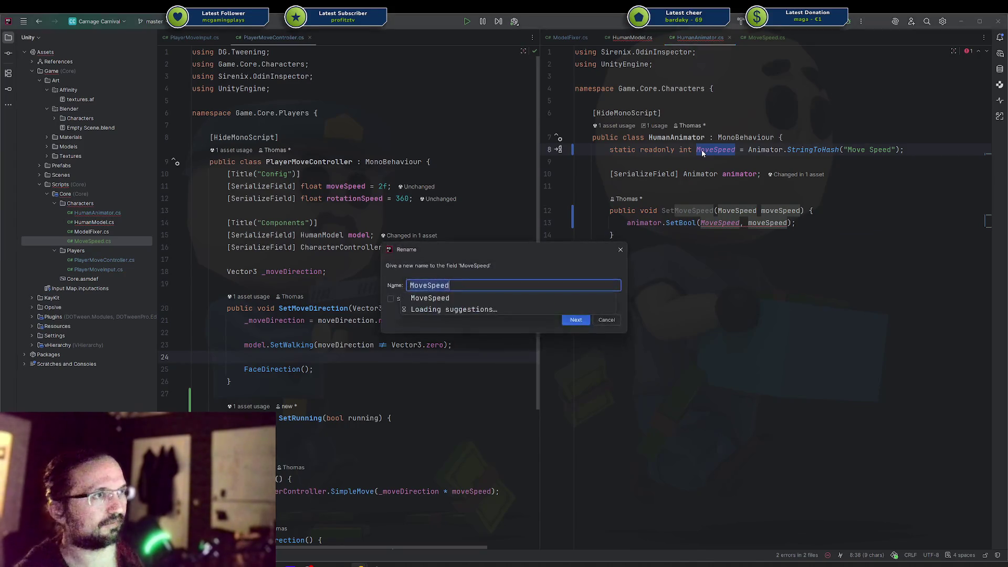
{"action": "type", "text": "Param"}
{"action": "key", "text": "Return"}
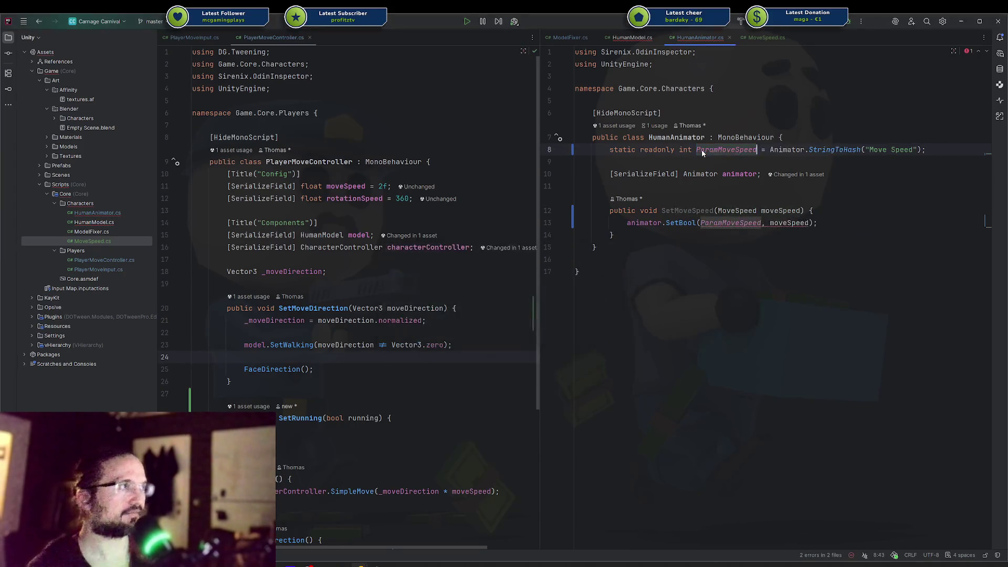
Step: Replace the SetBool call with SetInteger and check its argument error
{"action": "double_click", "coordinate": [680, 223]}
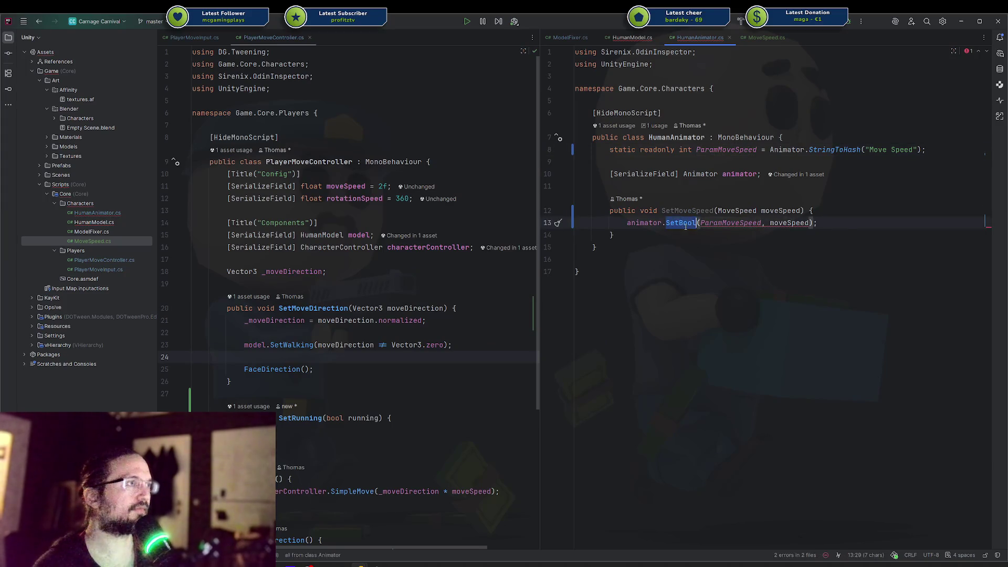
{"action": "type", "text": "setin"}
{"action": "key", "text": "Return"}
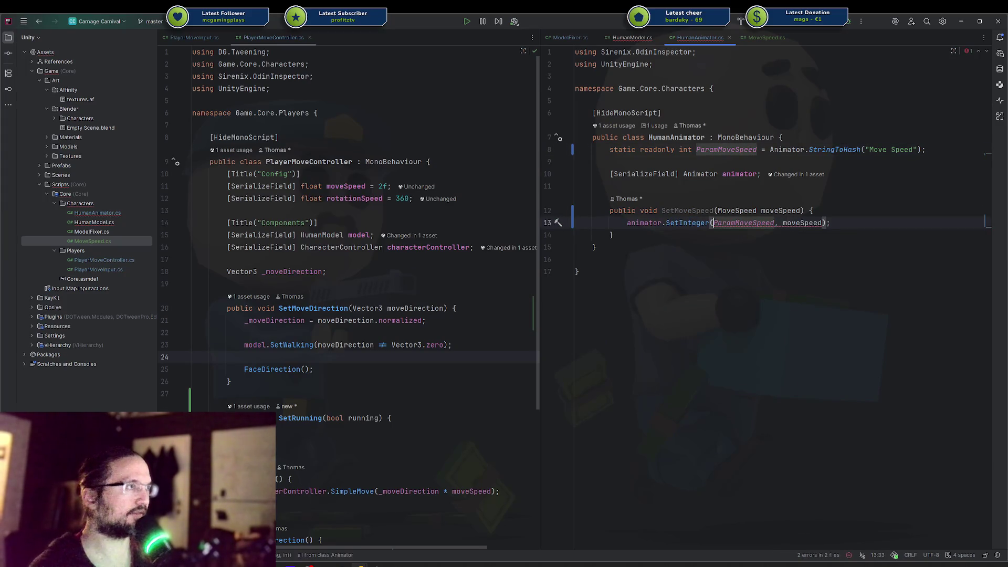
{"action": "left_click", "coordinate": [699, 235]}
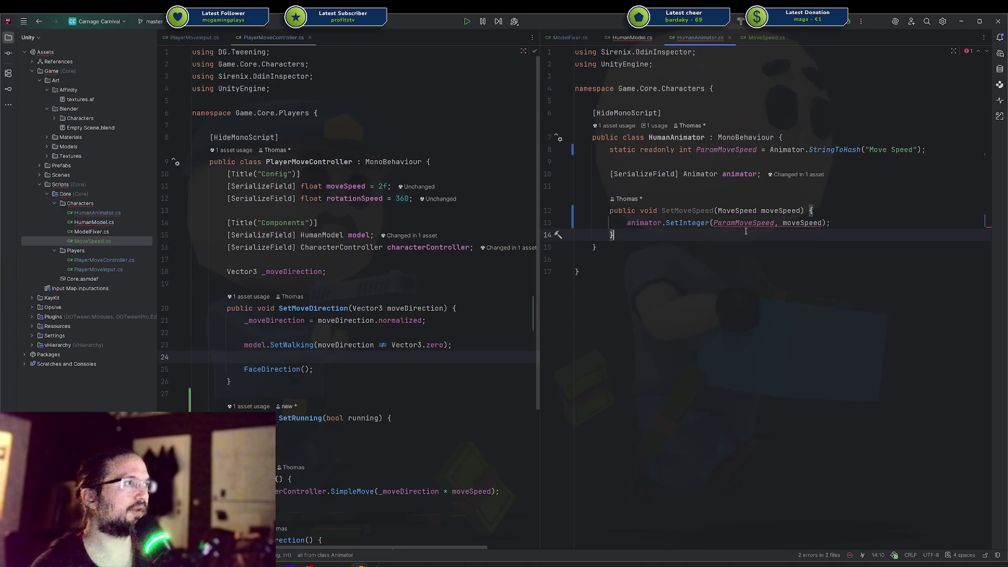
{"action": "left_click", "coordinate": [720, 223]}
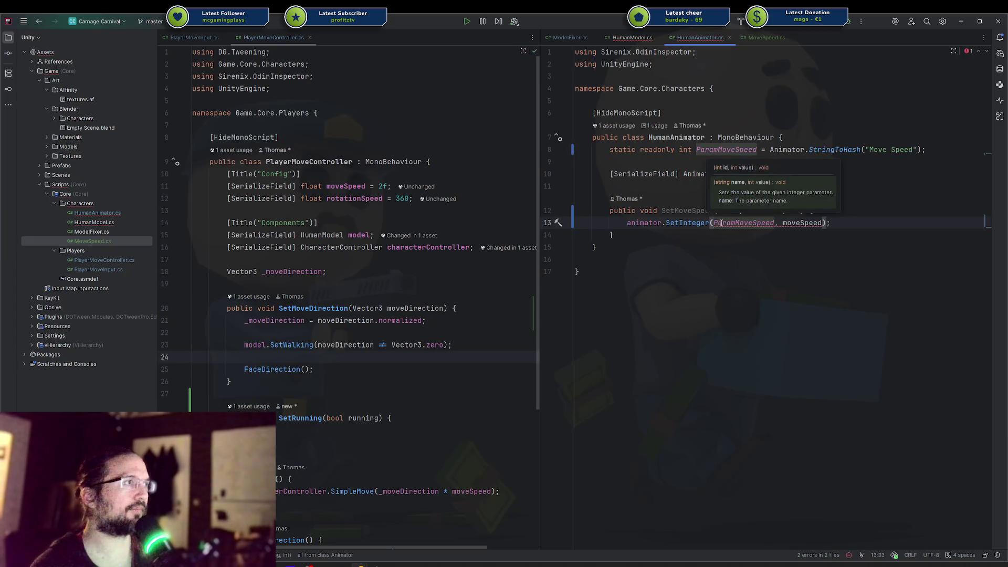
{"action": "left_click", "coordinate": [783, 223]}
Step: Cast moveSpeed to (int) in the SetInteger call and reformat the code
{"action": "type", "text": "(int)"}
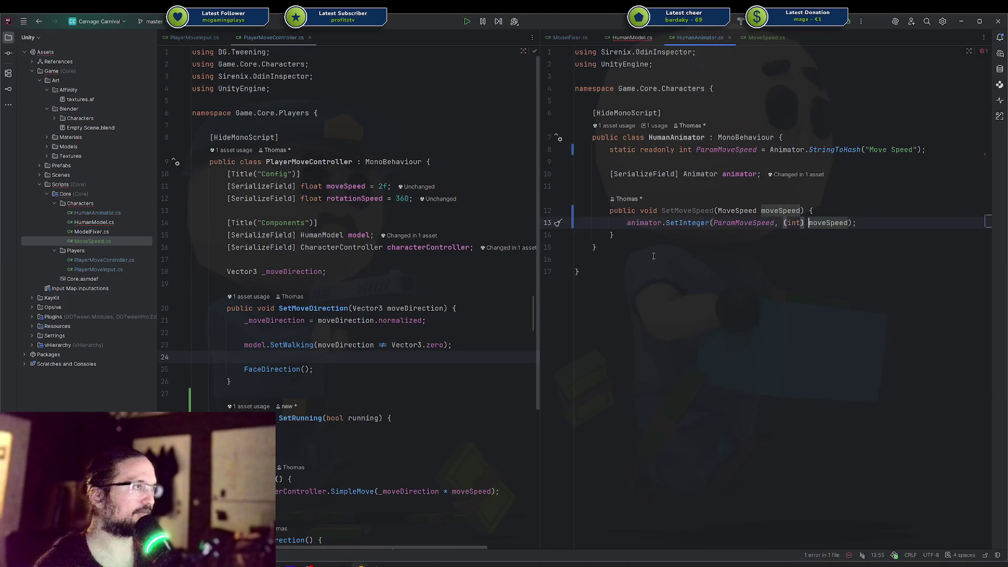
{"action": "left_click", "coordinate": [635, 271]}
{"action": "key", "text": "ctrl+alt+l"}
Step: In HumanModel.cs, rename SetWalking to SetMoveSpeed taking a MoveSpeed moveSpeed parameter
{"action": "left_click", "coordinate": [630, 38]}
{"action": "double_click", "coordinate": [662, 186]}
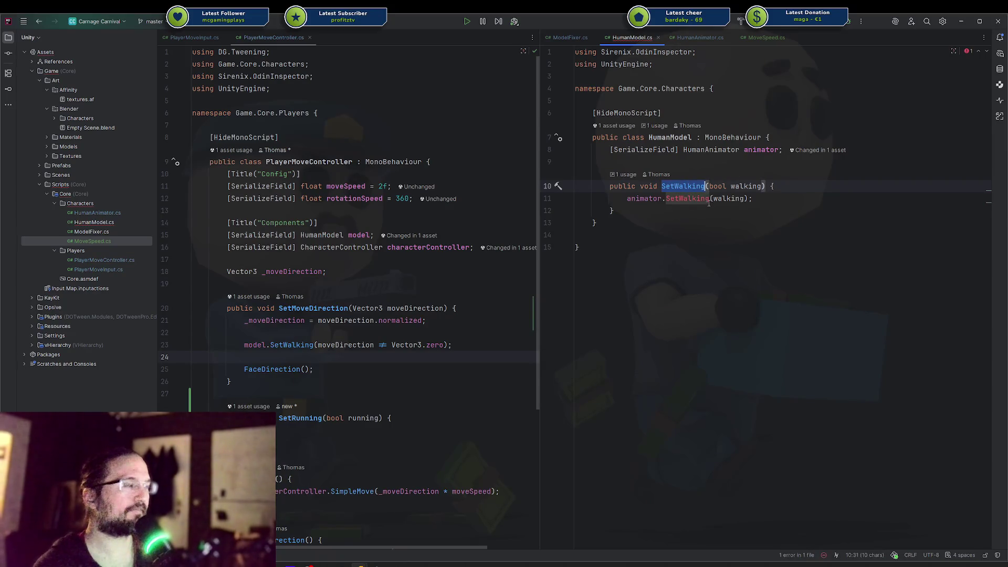
{"action": "type", "text": "SetMovespee"}
{"action": "key", "text": "BackSpace"}
{"action": "key", "text": "BackSpace"}
{"action": "key", "text": "BackSpace"}
{"action": "type", "text": "Speed"}
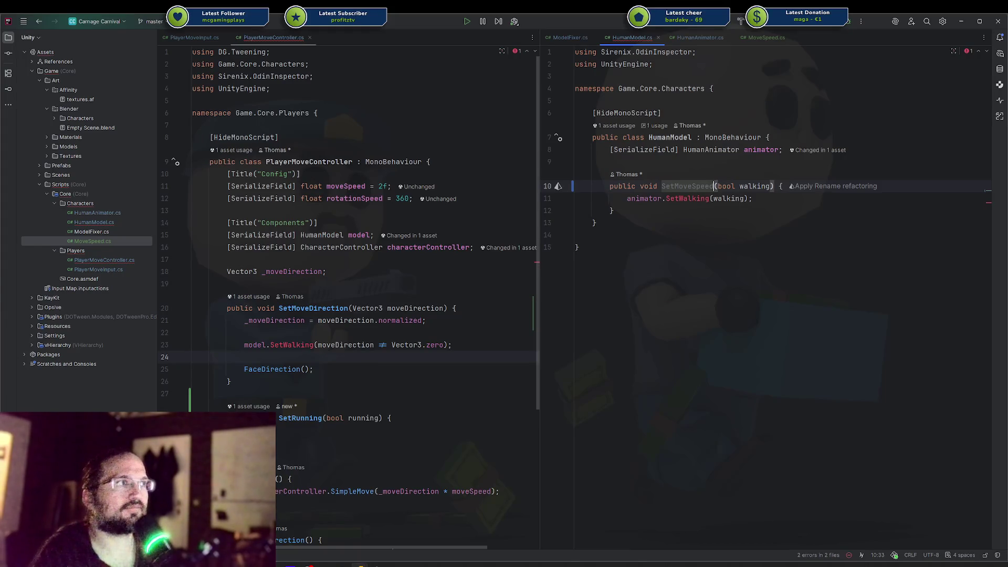
{"action": "key", "text": "ctrl+w"}
{"action": "key", "text": "ctrl+w"}
{"action": "type", "text": "Moves"}
{"action": "key", "text": "Return"}
{"action": "key", "text": "Return"}
Step: Replace the old SetWalking call with animator.SetMoveSpeed(moveSpeed)
{"action": "key", "text": "Down"}
{"action": "key", "text": "ctrl+w"}
{"action": "key", "text": "ctrl+w"}
{"action": "key", "text": "ctrl+w"}
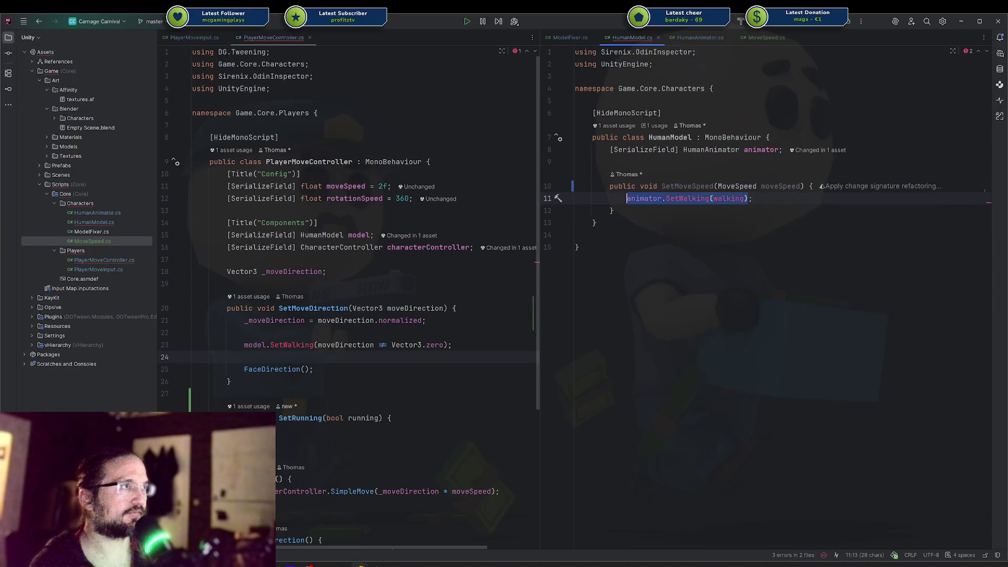
{"action": "type", "text": "anim;"}
{"action": "key", "text": "Return"}
{"action": "type", "text": ".setm;"}
{"action": "key", "text": "Return"}
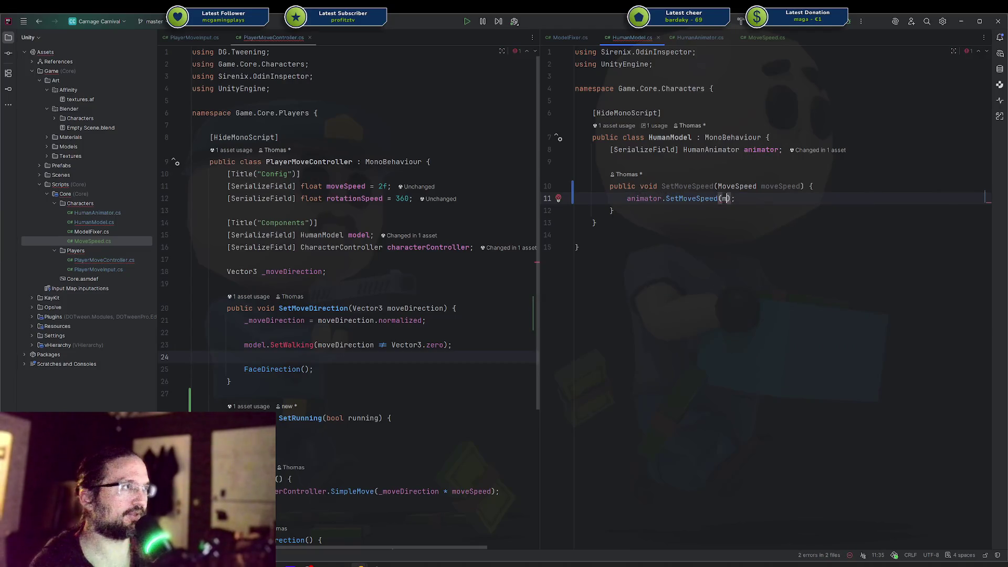
{"action": "type", "text": "moveSpeed"}
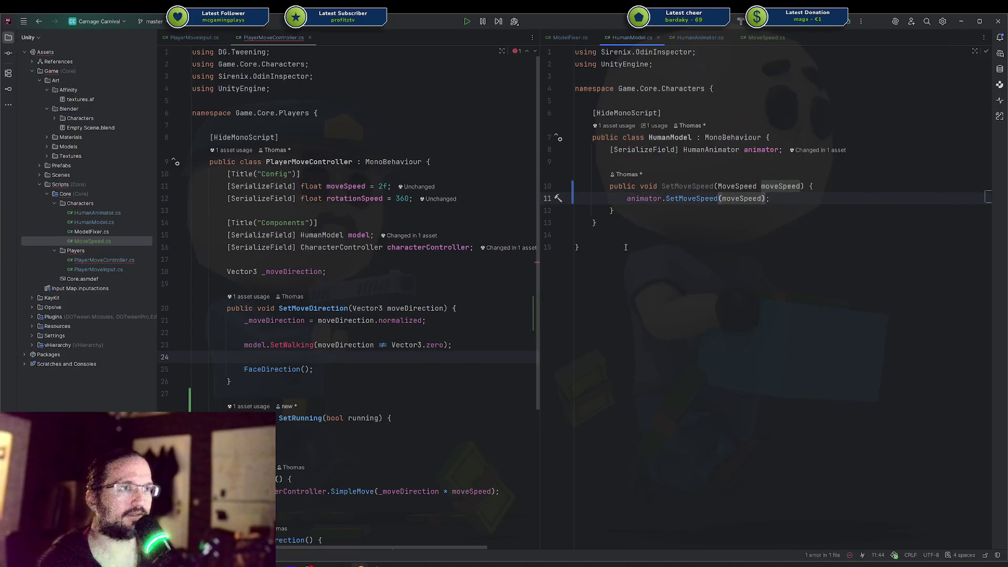
{"action": "left_click", "coordinate": [445, 345]}
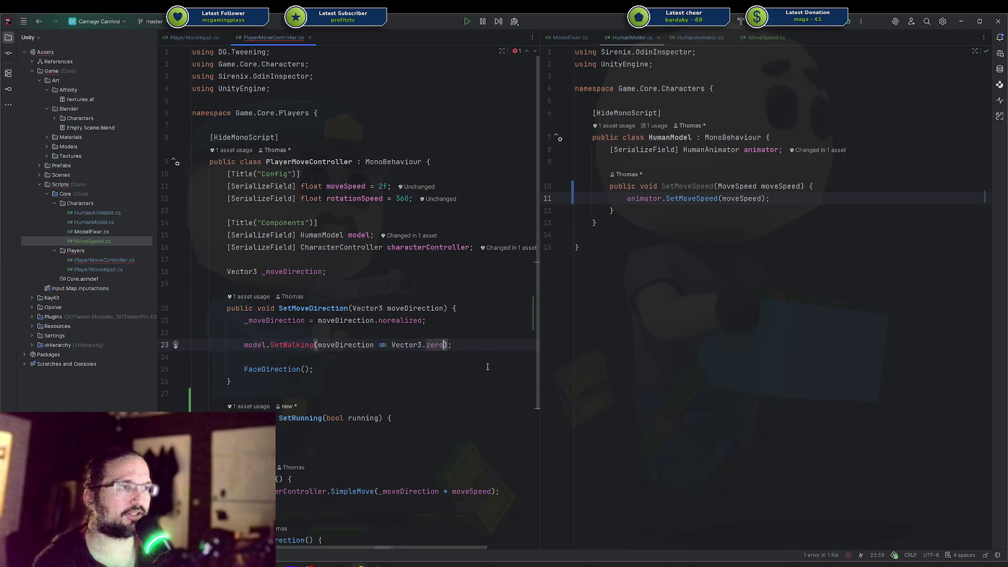
{"action": "type", "text": "?"}
Step: Replace SetWalking with model.SetMoveSpeed(moveDirection != Vector3.zero ? MoveSpeed.Walking : MoveSpeed.Running)
{"action": "key", "text": "Escape"}
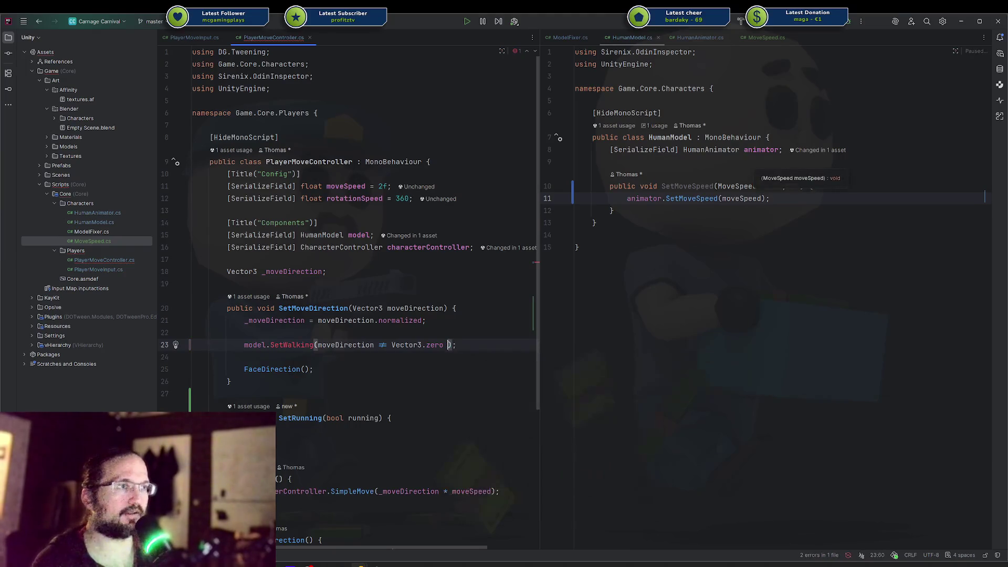
{"action": "key", "text": "ctrl+alt+Return"}
{"action": "type", "text": "model.set"}
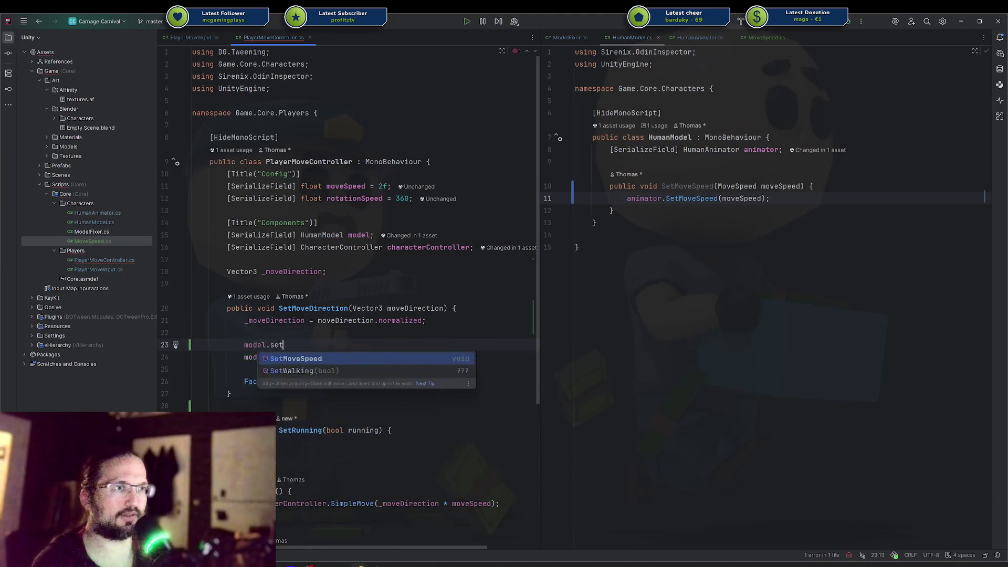
{"action": "key", "text": "Return"}
{"action": "type", "text": "moveDirection"}
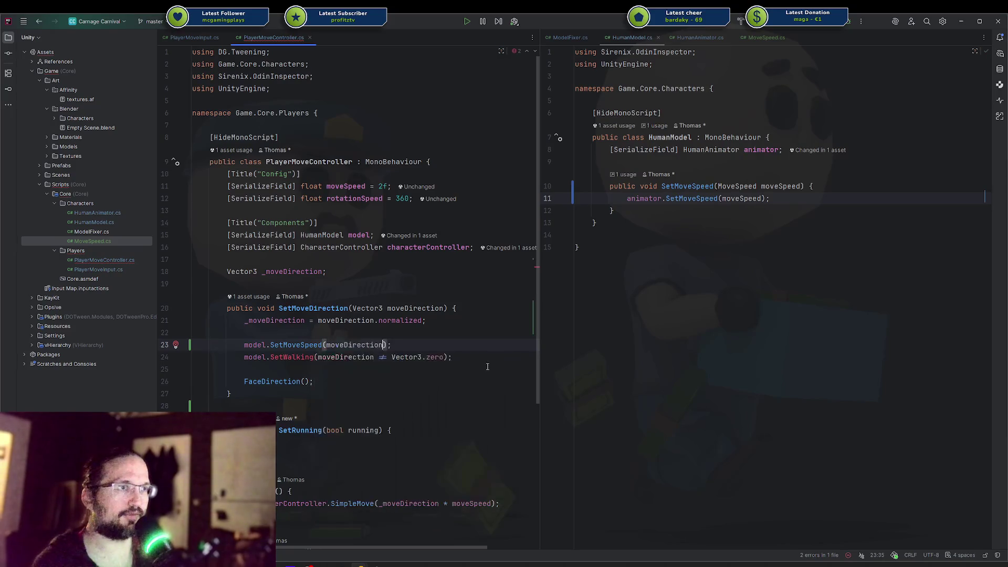
{"action": "type", "text": " != "}
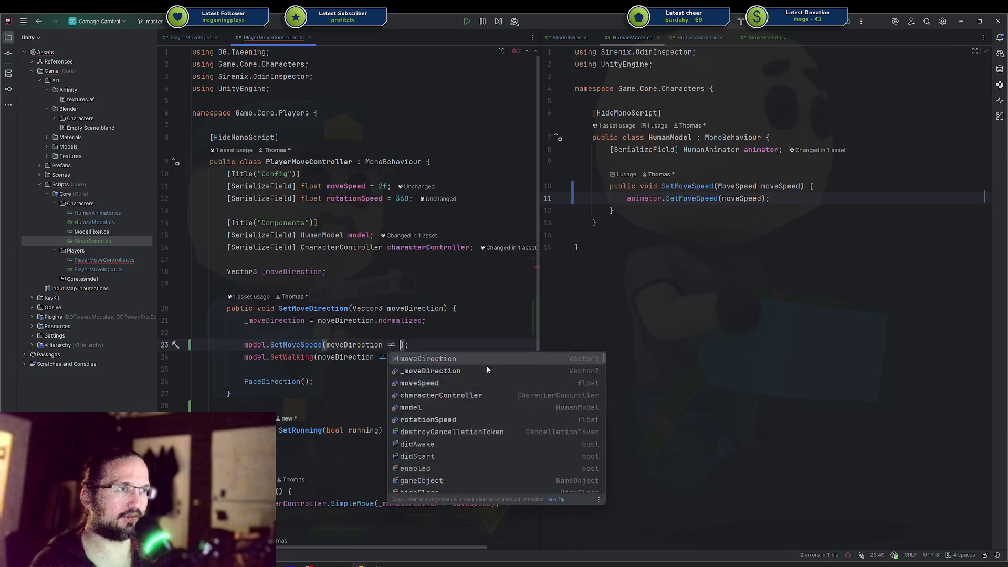
{"action": "type", "text": "zer"}
{"action": "key", "text": "Down"}
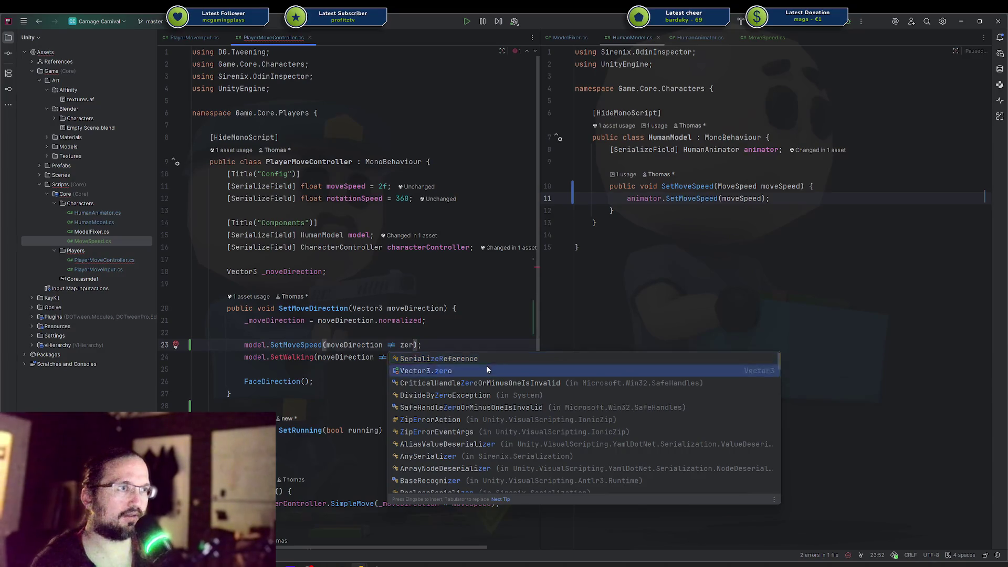
{"action": "key", "text": "Return"}
{"action": "type", "text": "?"}
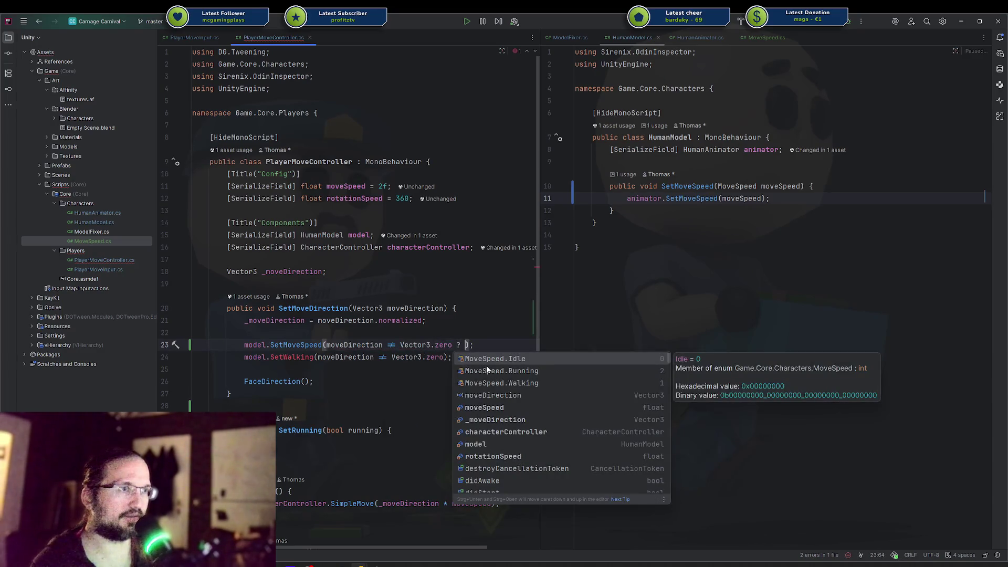
{"action": "key", "text": "Down"}
{"action": "key", "text": "Down"}
{"action": "key", "text": "Return"}
{"action": "type", "text": ":"}
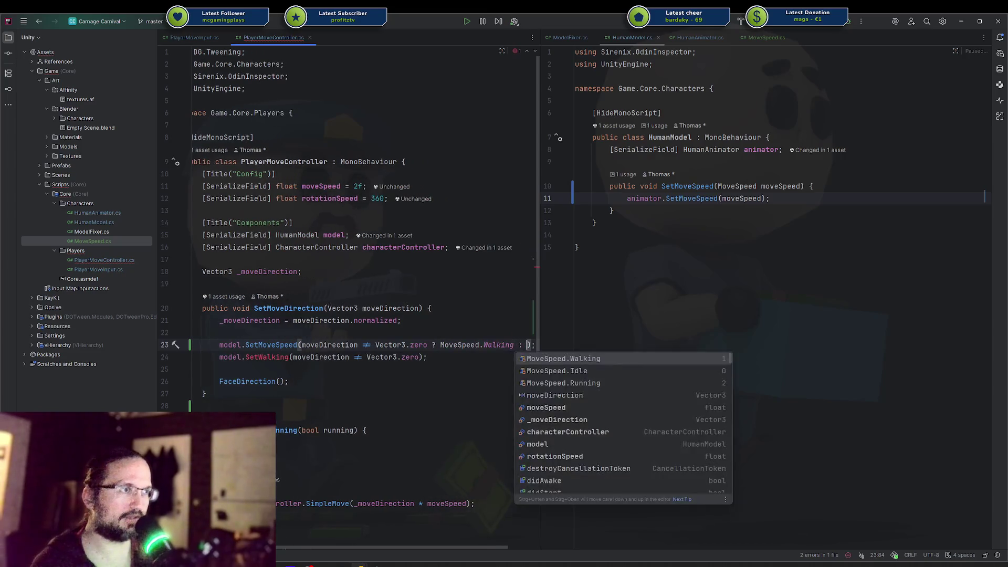
{"action": "key", "text": "Down"}
{"action": "key", "text": "Down"}
{"action": "key", "text": "Return"}
{"action": "key", "text": "Down"}
{"action": "key", "text": "ctrl+y"}
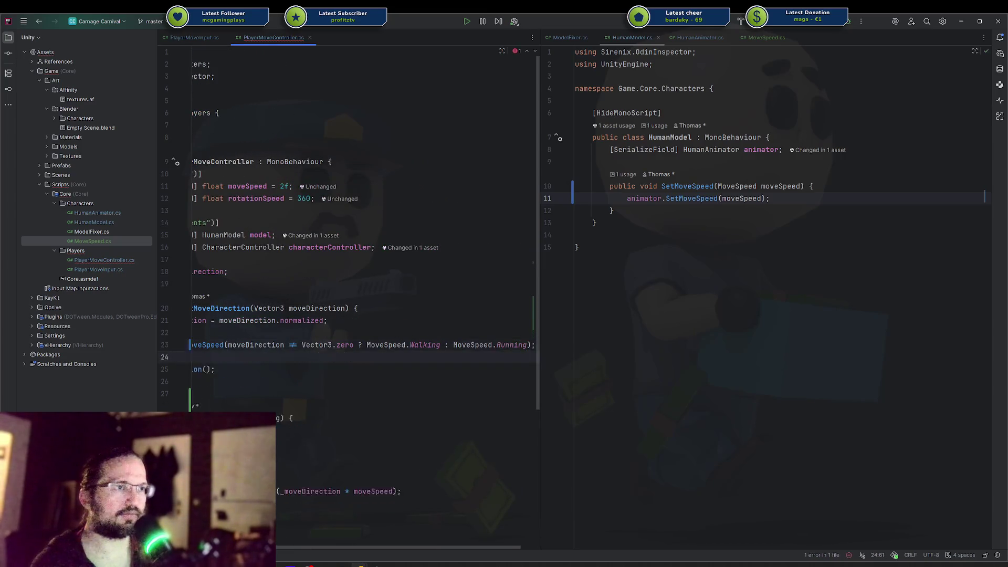
{"action": "key", "text": "Home"}
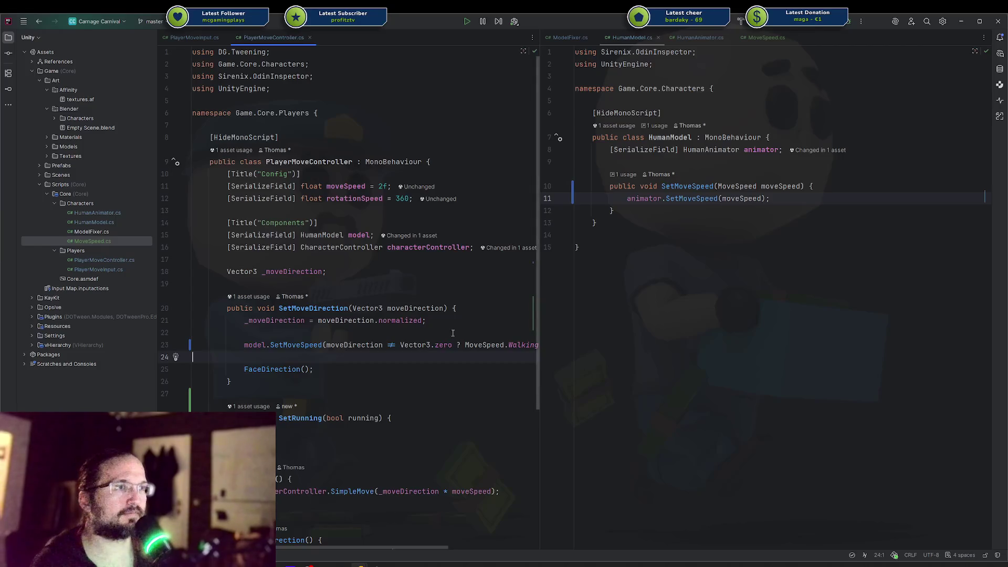
Step: Split the ternary across separate lines and wrap the Walking branch in parentheses
{"action": "left_click", "coordinate": [330, 337]}
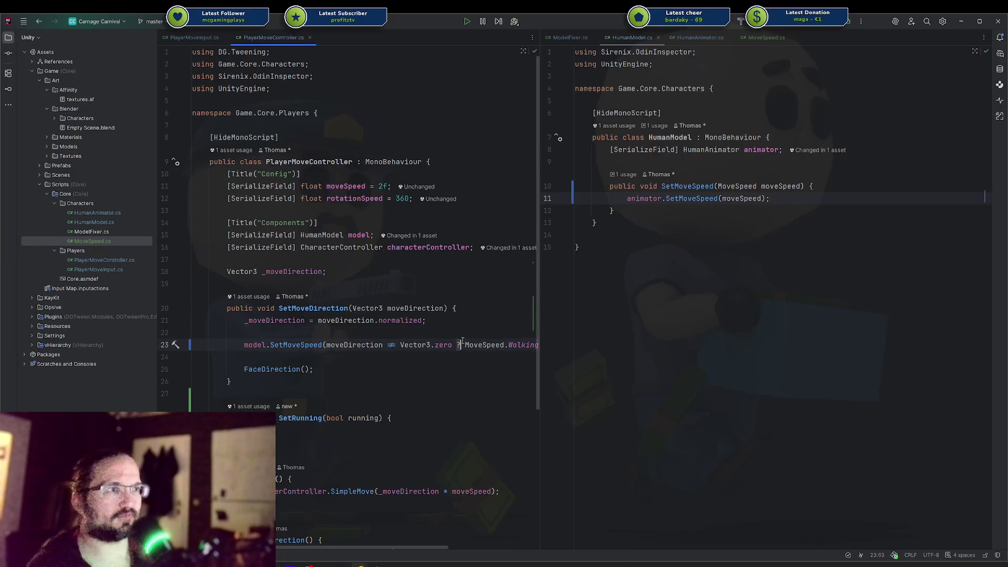
{"action": "key", "text": "Return"}
{"action": "key", "text": "ctrl+Left"}
{"action": "key", "text": "ctrl+Left"}
{"action": "key", "text": "ctrl+Left"}
{"action": "key", "text": "Return"}
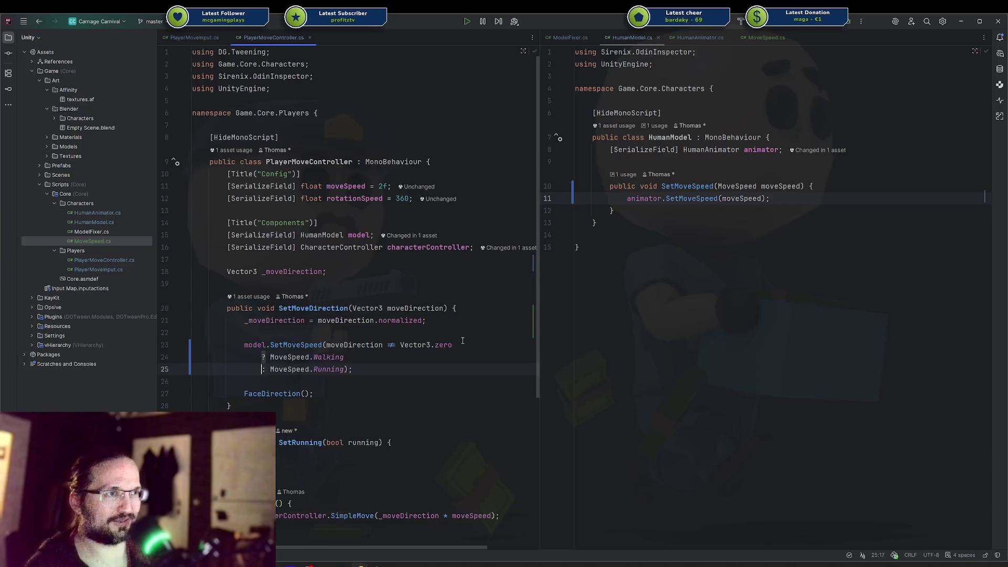
{"action": "key", "text": "Return"}
{"action": "key", "text": "Up"}
{"action": "key", "text": "Up"}
{"action": "key", "text": "Up"}
{"action": "key", "text": "End"}
{"action": "key", "text": "ctrl+Left"}
{"action": "type", "text": "("}
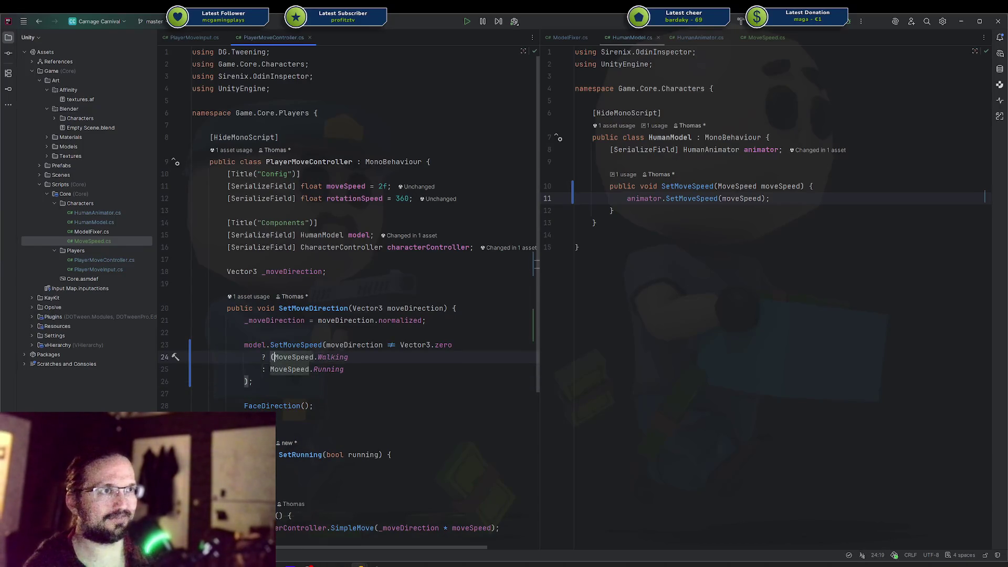
{"action": "key", "text": "End"}
Step: Declare a bool _running field on a new line after the move direction field
{"action": "type", "text": ")"}
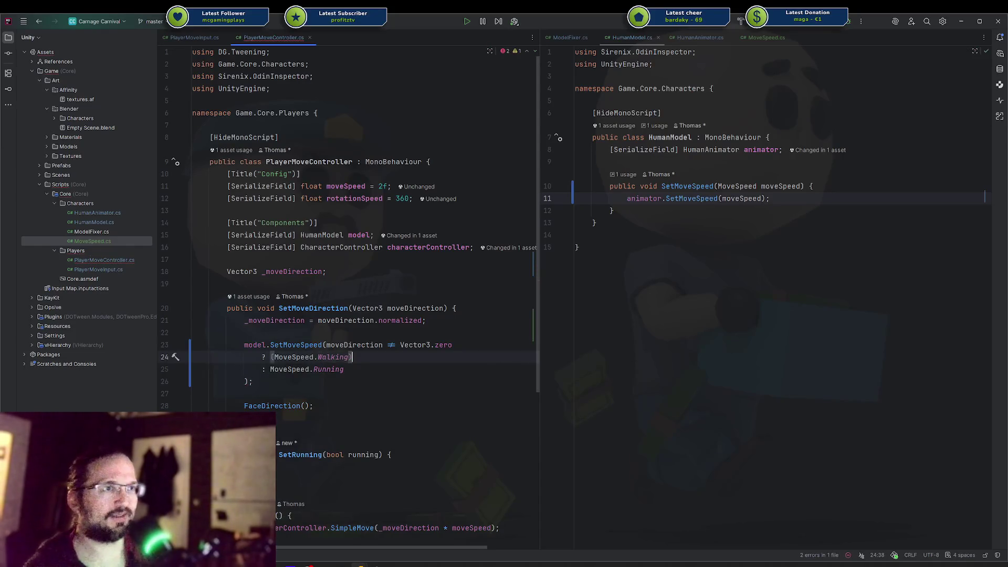
{"action": "left_click", "coordinate": [423, 276]}
{"action": "key", "text": "Return"}
{"action": "type", "text": "b"}
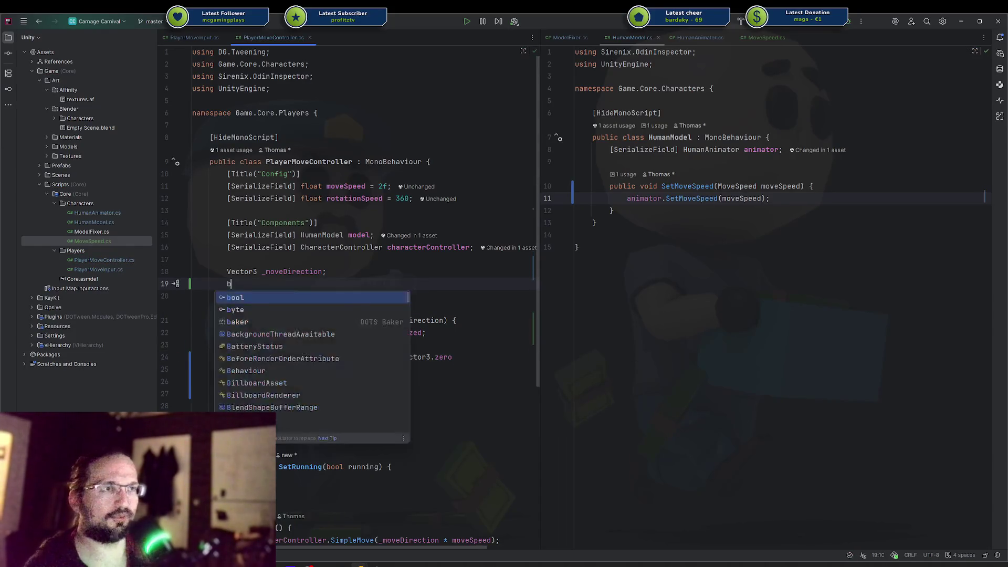
{"action": "type", "text": "ool _running;"}
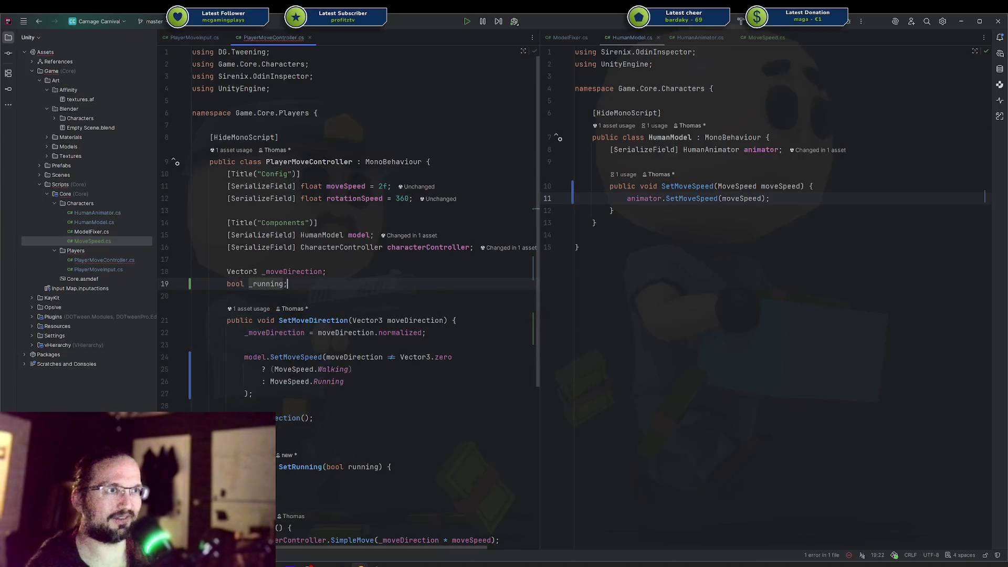
Step: Nest the ternary as _running ? MoveSpeed.Running : MoveSpeed.Walking
{"action": "left_click", "coordinate": [273, 369]}
{"action": "type", "text": "_running ? Mov"}
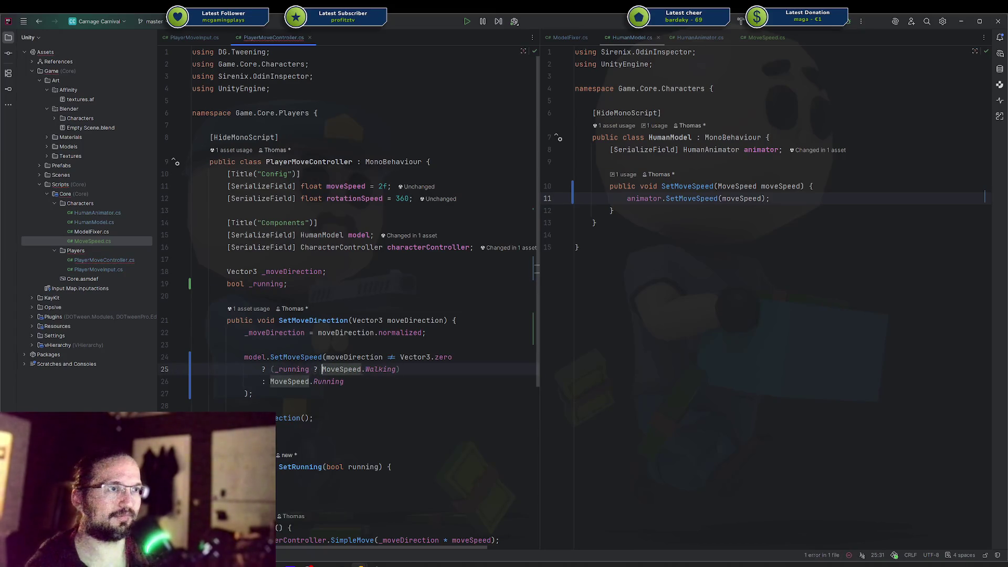
{"action": "key", "text": "BackSpace"}
{"action": "type", "text": "Speed."}
{"action": "key", "text": "Down"}
{"action": "key", "text": "Down"}
{"action": "key", "text": "Return"}
{"action": "type", "text": ":"}
{"action": "key", "text": "Escape"}
{"action": "key", "text": "Down"}
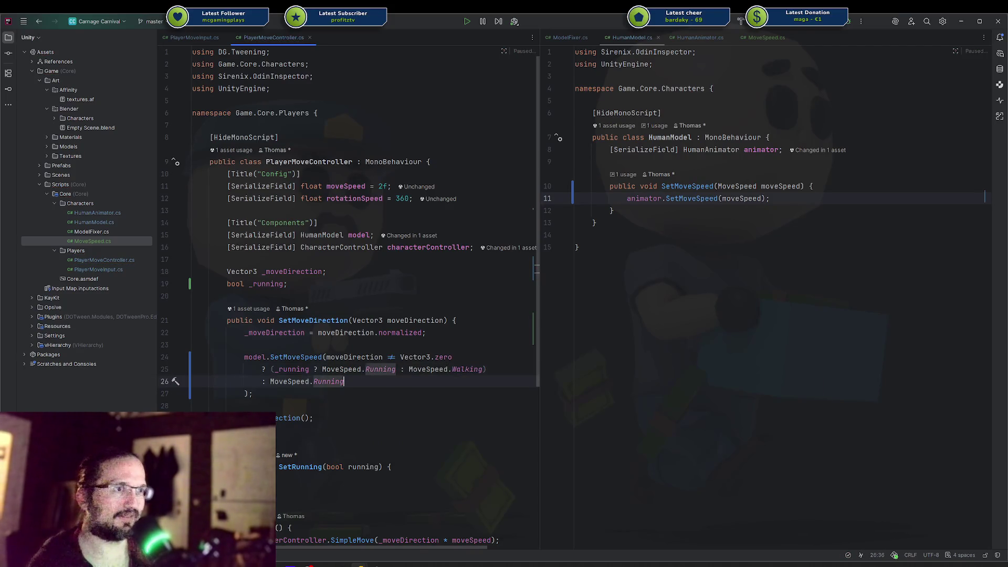
Step: Tidy the ternary lines and move the _running declaration above _moveDirection
{"action": "left_click_drag", "start_coordinate": [269, 382], "coordinate": [257, 369]}
{"action": "left_click", "coordinate": [321, 308]}
{"action": "key", "text": "Escape"}
{"action": "key", "text": "alt+shift+Up"}
{"action": "key", "text": "alt+shift+Down"}
{"action": "key", "text": "Up"}
{"action": "key", "text": "Up"}
{"action": "key", "text": "Up"}
{"action": "key", "text": "Up"}
{"action": "key", "text": "Up"}
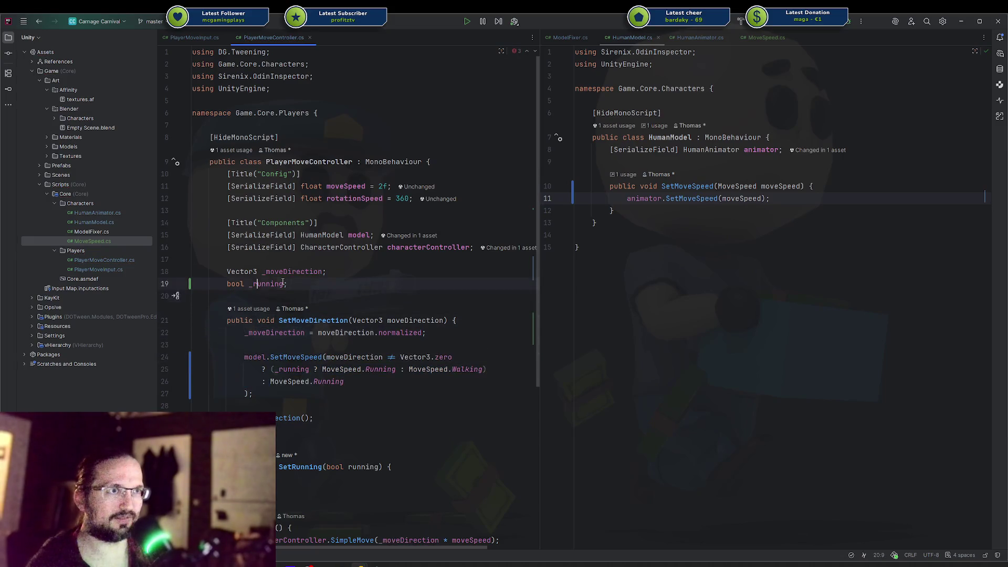
{"action": "key", "text": "alt+shift+Up"}
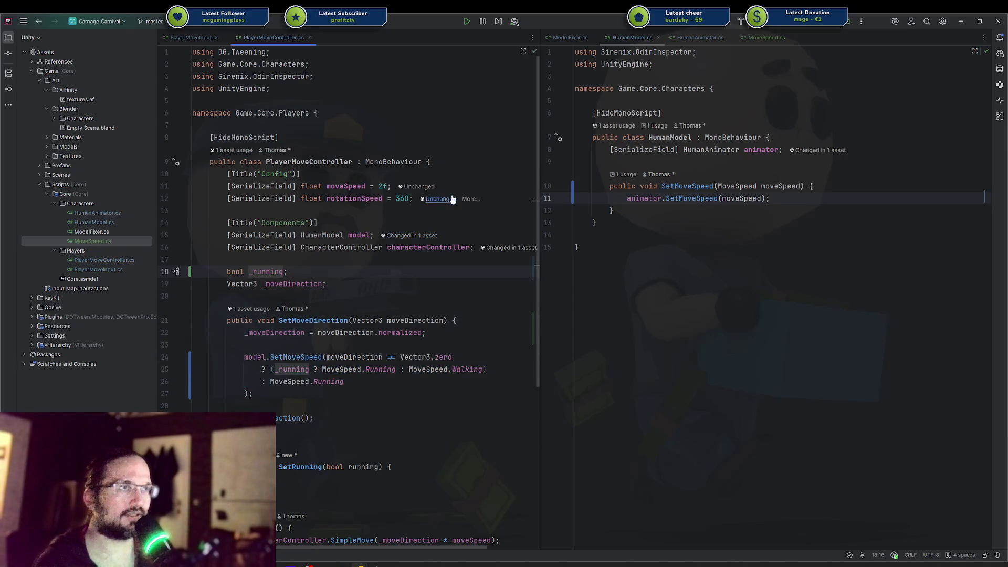
{"action": "left_click", "coordinate": [379, 187]}
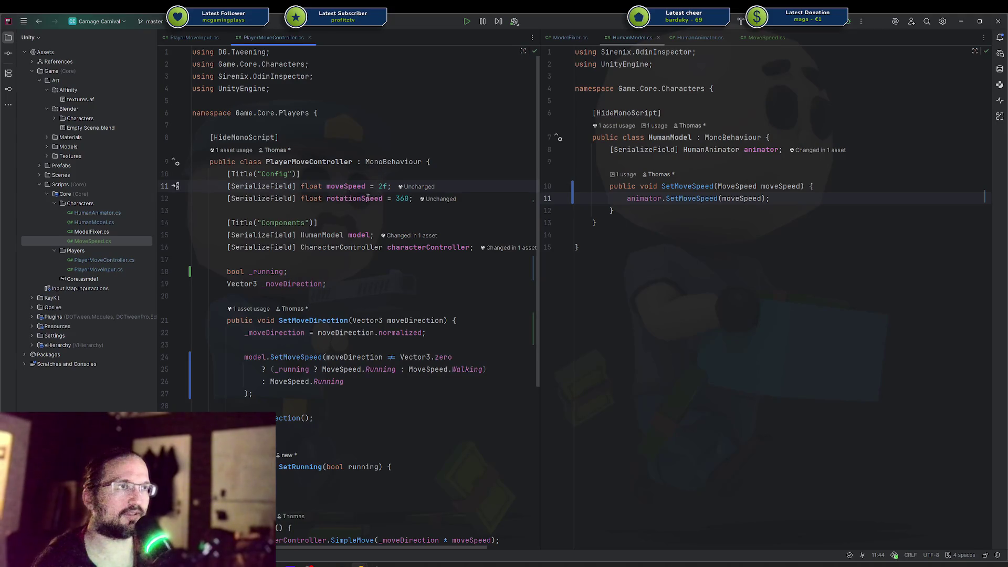
Step: Copy the serialized runSpeed = 4f field from Modern Gladiator and paste it below moveSpeed
{"action": "left_click", "coordinate": [379, 525]}
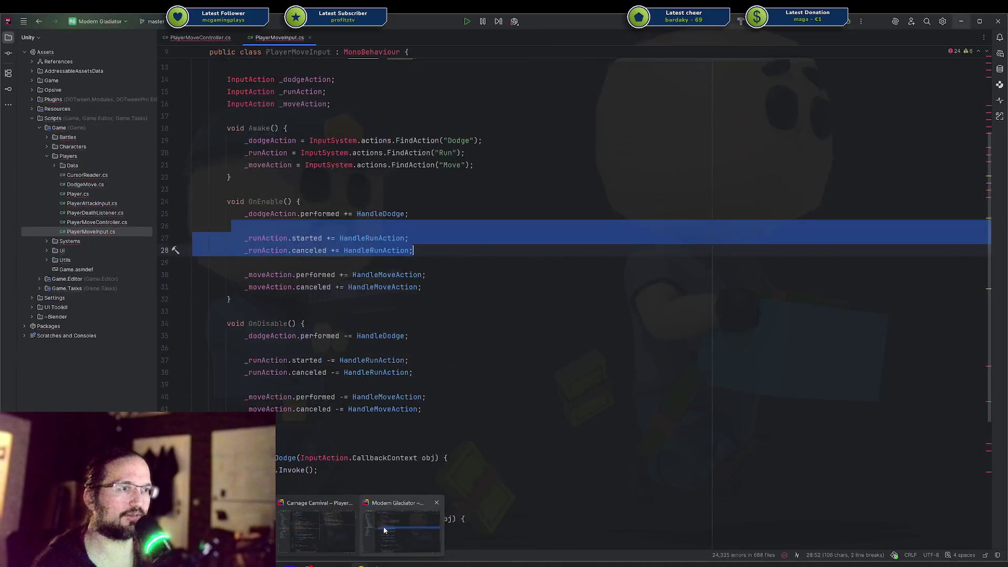
{"action": "left_click", "coordinate": [213, 41]}
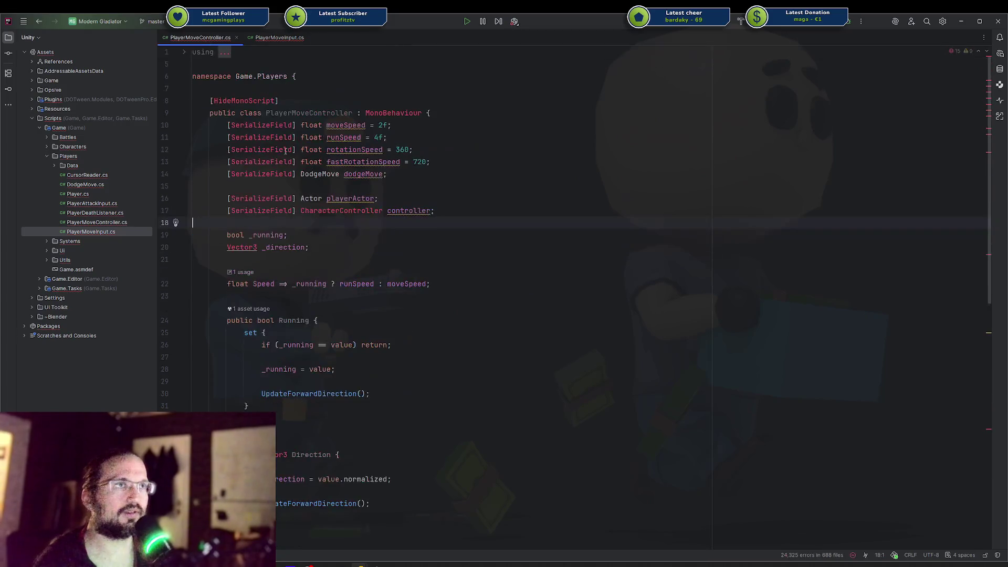
{"action": "left_click_drag", "start_coordinate": [395, 135], "coordinate": [192, 113]}
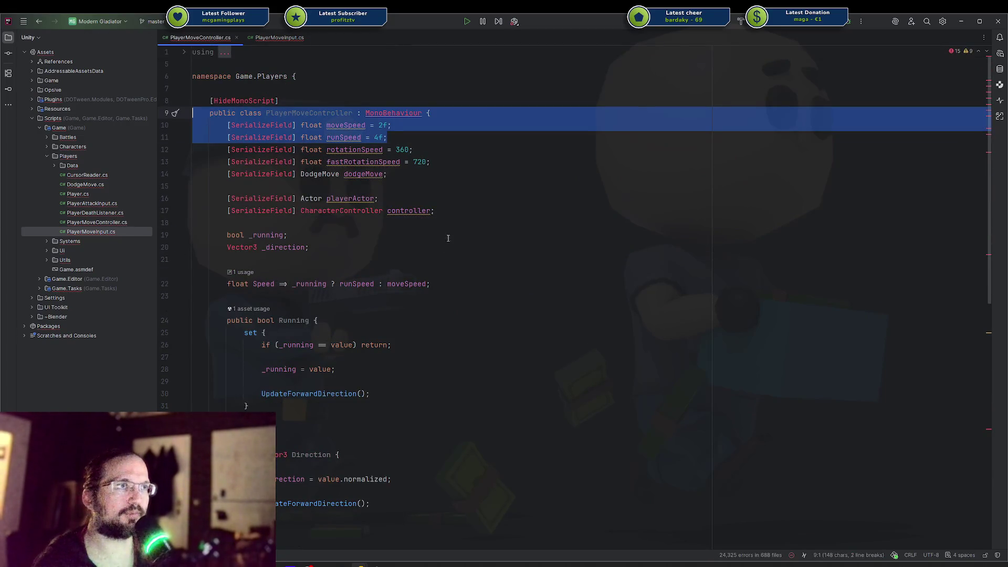
{"action": "key", "text": "shift+Down"}
{"action": "key", "text": "shift+Down"}
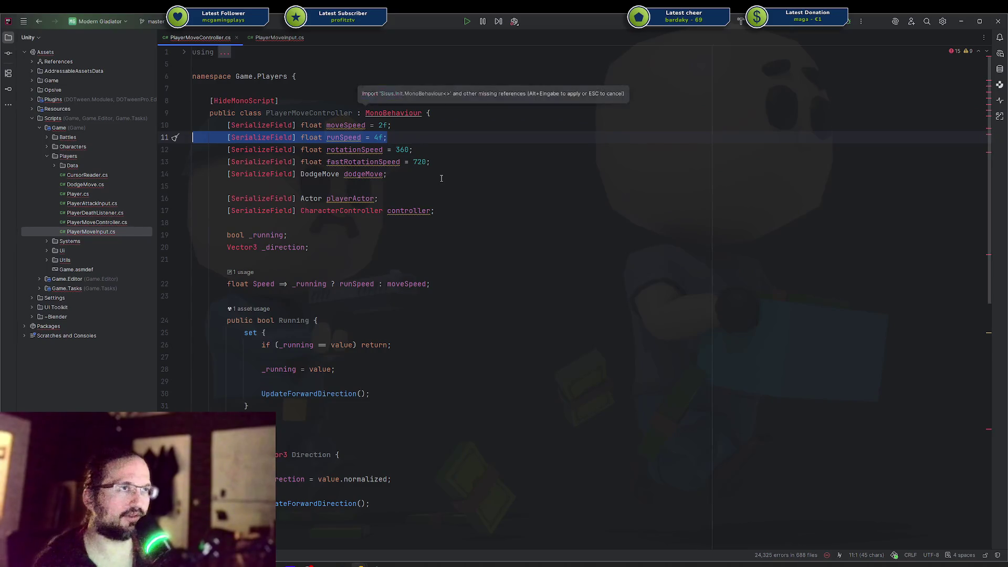
{"action": "left_click", "coordinate": [412, 138]}
{"action": "key", "text": "shift+Home"}
{"action": "key", "text": "alt+Tab"}
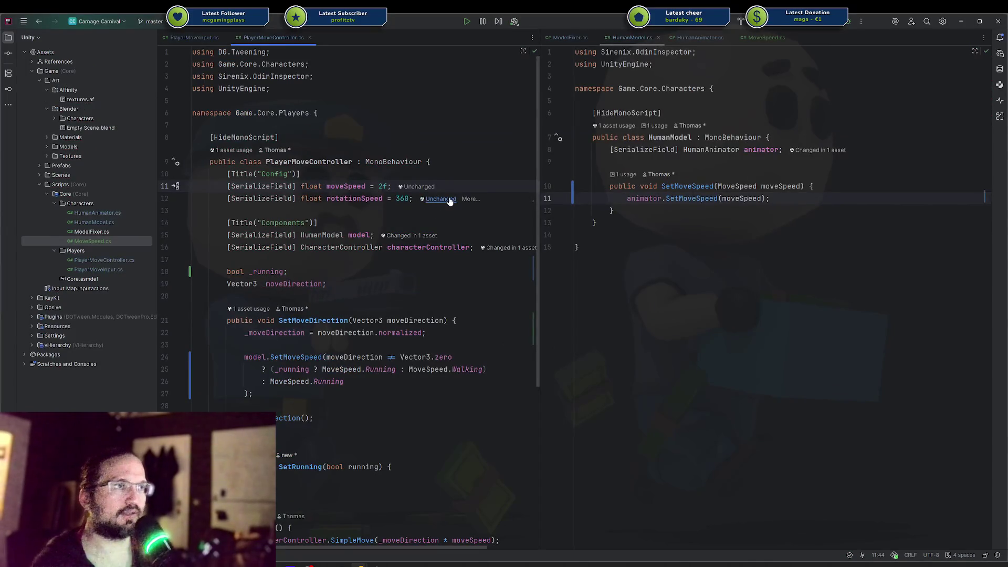
{"action": "key", "text": "Return"}
{"action": "key", "text": "Tab"}
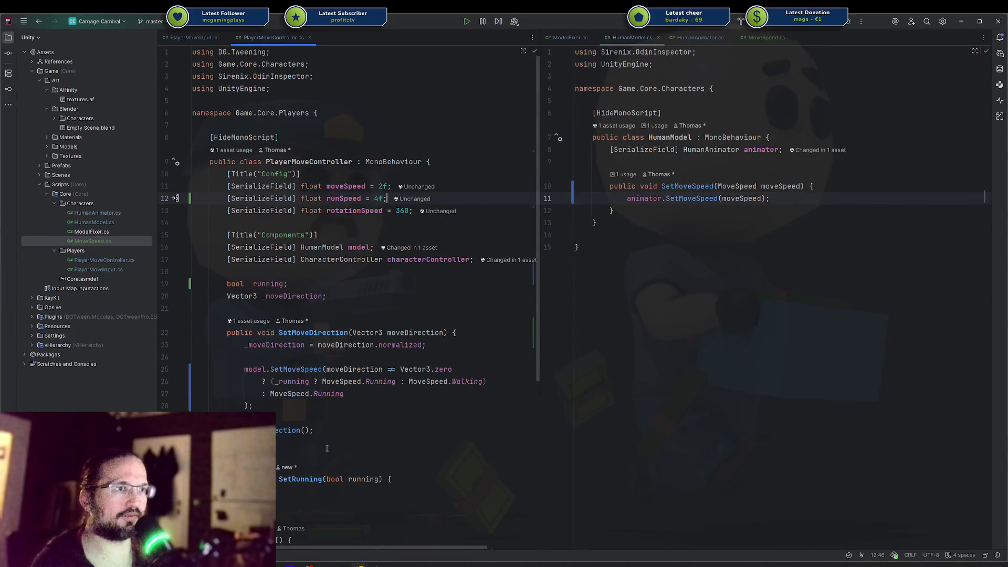
Step: Make SetRunning store the flag with _running = running; and go back to Modern Gladiator's script
{"action": "scroll", "coordinate": [345, 426], "scroll_direction": "down", "scroll_amount": 2}
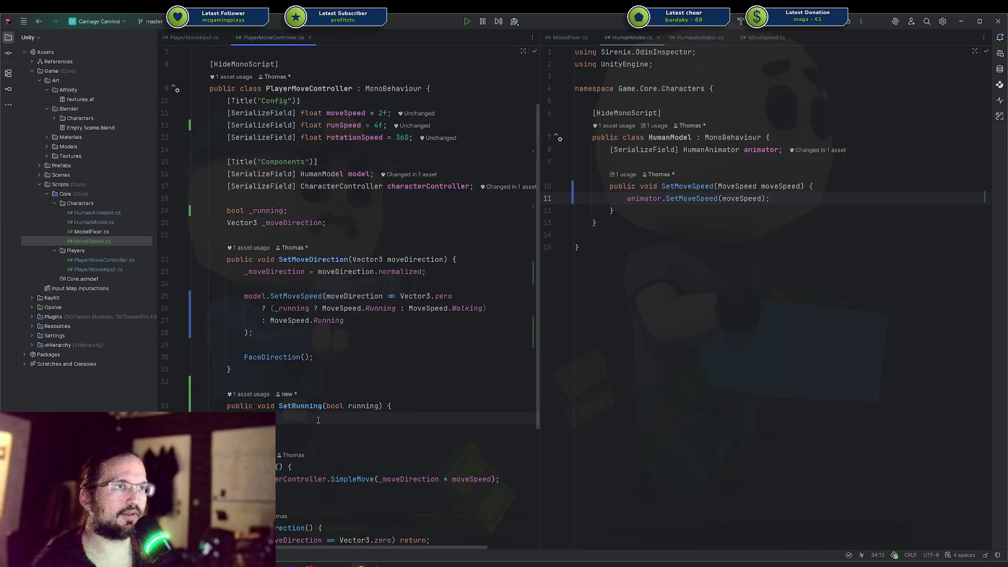
{"action": "type", "text": "_running = running;"}
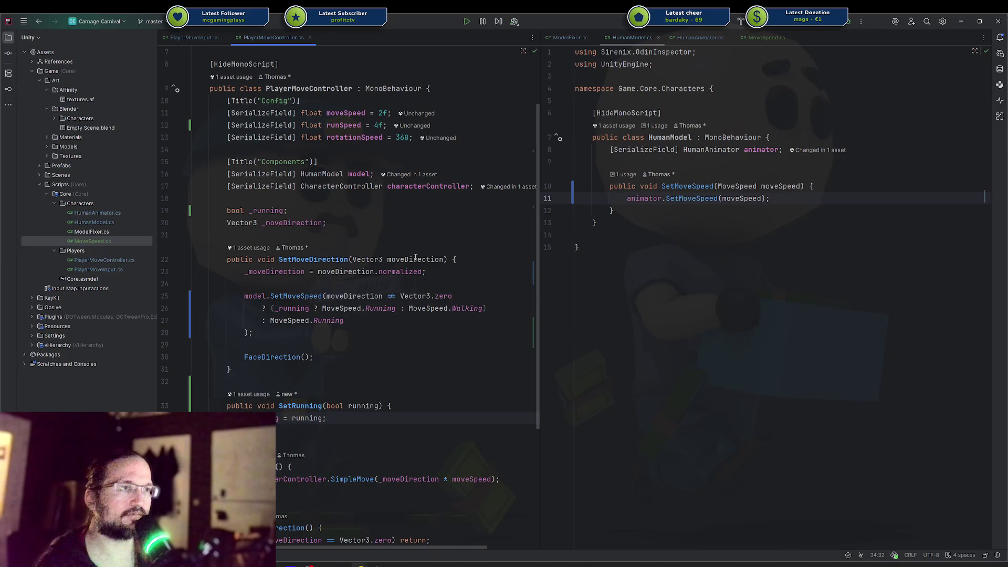
{"action": "scroll", "coordinate": [343, 315], "scroll_direction": "down", "scroll_amount": 5}
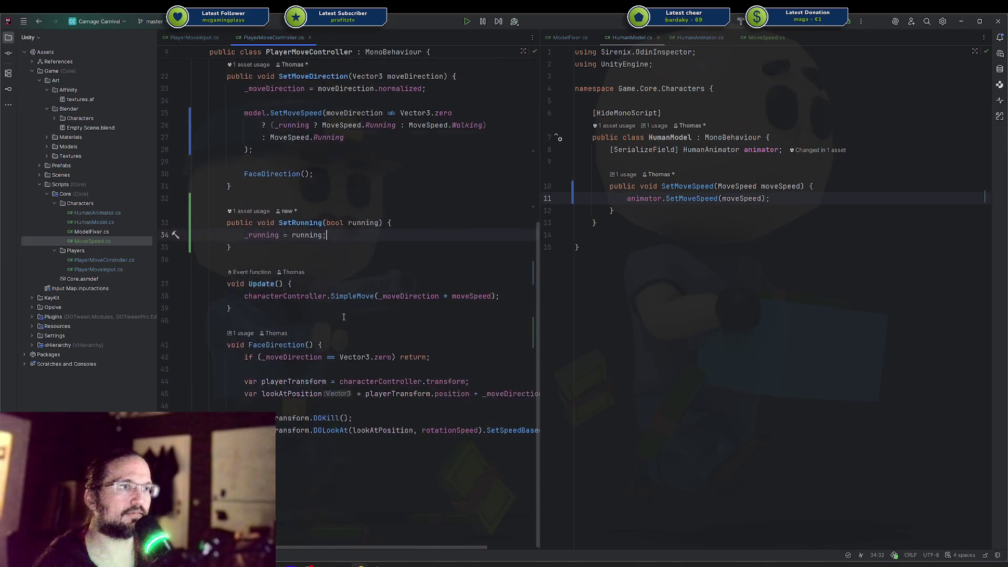
{"action": "left_click", "coordinate": [446, 284]}
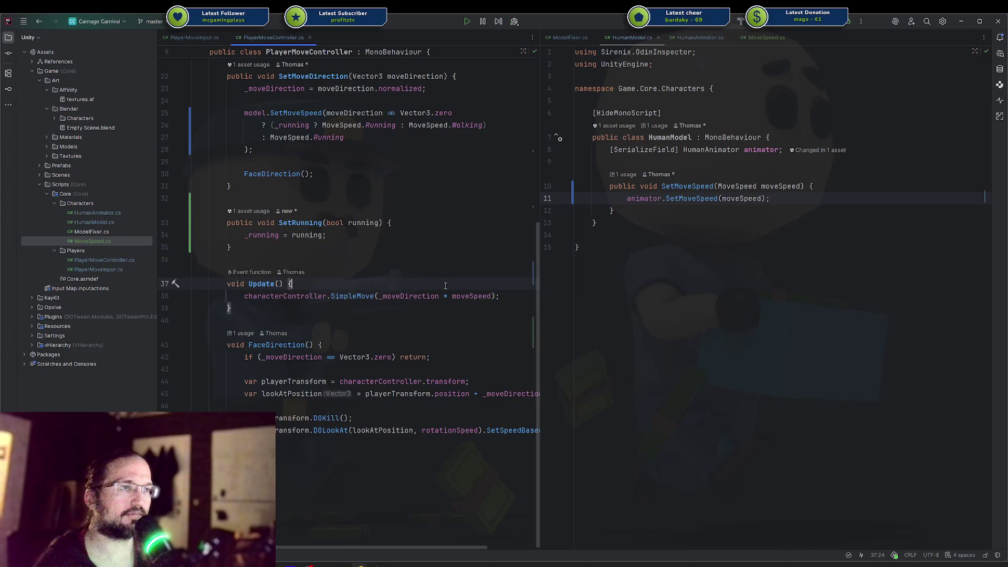
{"action": "key", "text": "Return"}
{"action": "type", "text": "var"}
{"action": "key", "text": "BackSpace"}
{"action": "key", "text": "BackSpace"}
{"action": "key", "text": "BackSpace"}
{"action": "key", "text": "BackSpace"}
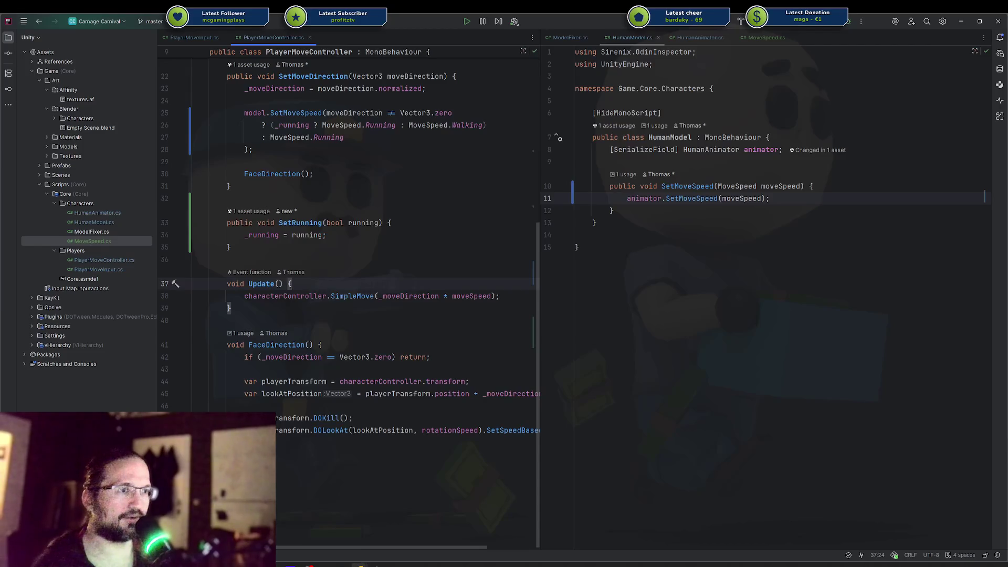
{"action": "mouse_move", "coordinate": [361, 565]}
{"action": "left_click", "coordinate": [389, 528]}
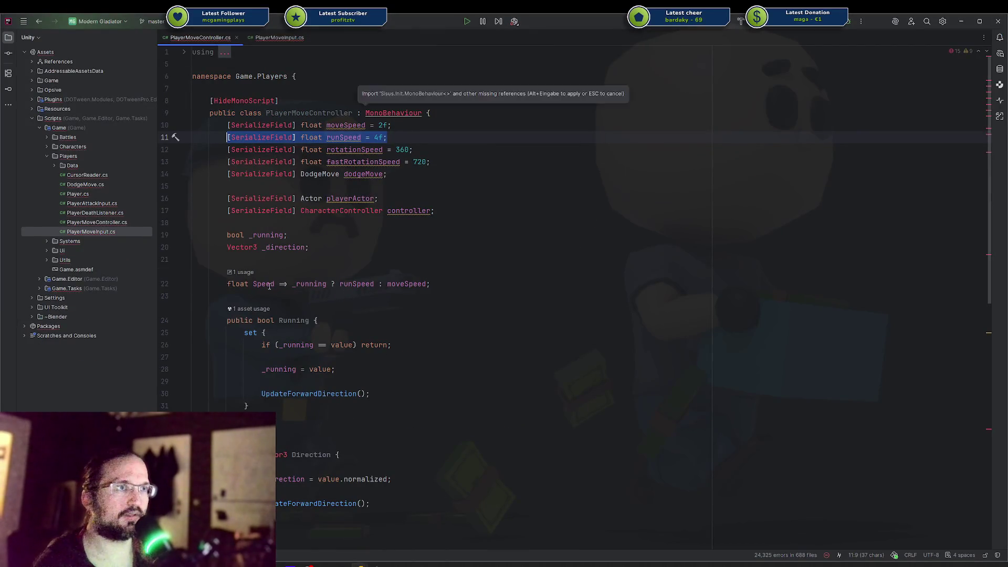
Step: Copy float Speed => _running ? runSpeed : moveSpeed; and paste it below the fields
{"action": "left_click_drag", "start_coordinate": [223, 284], "coordinate": [530, 284]}
{"action": "key", "text": "ctrl+c"}
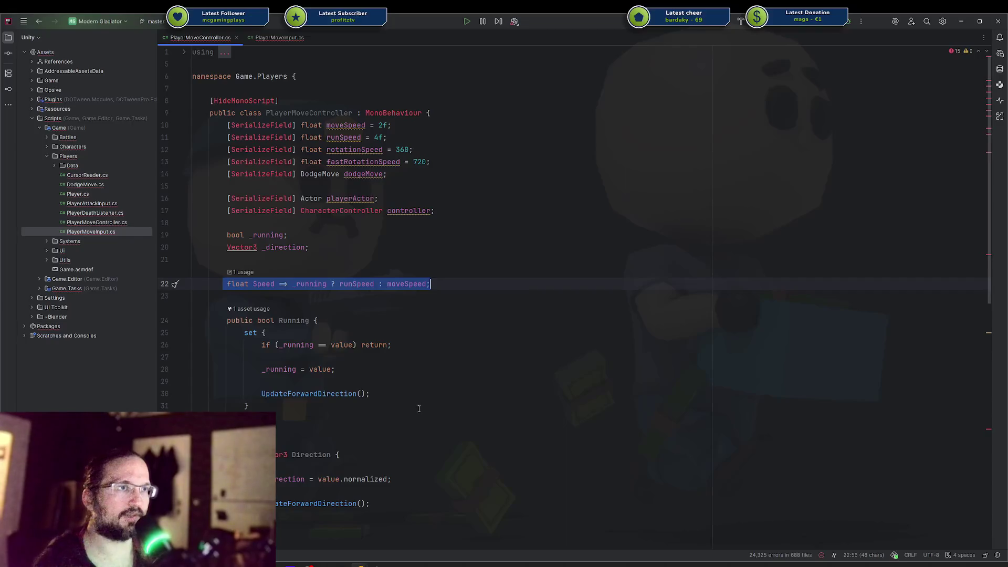
{"action": "key", "text": "alt+Tab"}
{"action": "scroll", "coordinate": [336, 261], "scroll_direction": "up", "scroll_amount": 5}
{"action": "left_click", "coordinate": [337, 261]}
{"action": "key", "text": "Return"}
{"action": "key", "text": "Return"}
{"action": "key", "text": "ctrl+v"}
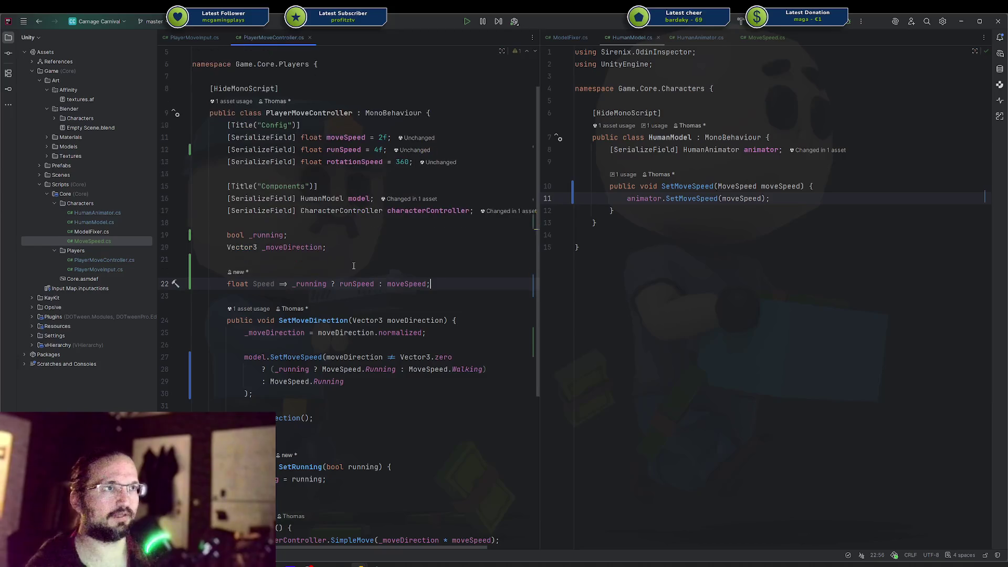
Step: Replace moveSpeed with Speed in Update's SimpleMove call, then switch to Unity
{"action": "scroll", "coordinate": [353, 266], "scroll_direction": "down", "scroll_amount": 5}
{"action": "double_click", "coordinate": [472, 320]}
{"action": "type", "text": "S"}
{"action": "key", "text": "Return"}
{"action": "scroll", "coordinate": [457, 283], "scroll_direction": "up", "scroll_amount": 5}
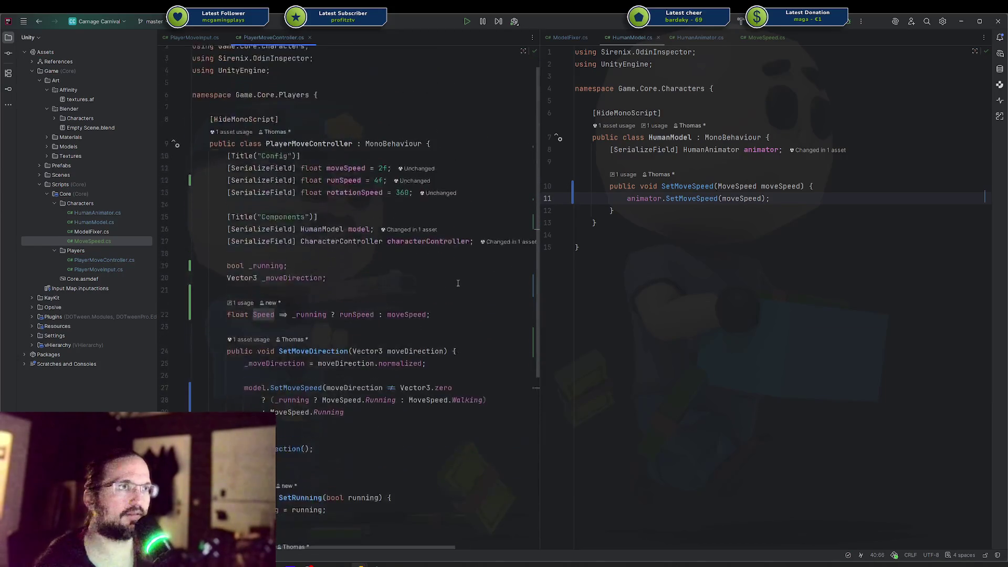
{"action": "scroll", "coordinate": [458, 283], "scroll_direction": "up", "scroll_amount": 1}
{"action": "scroll", "coordinate": [452, 284], "scroll_direction": "down", "scroll_amount": 6}
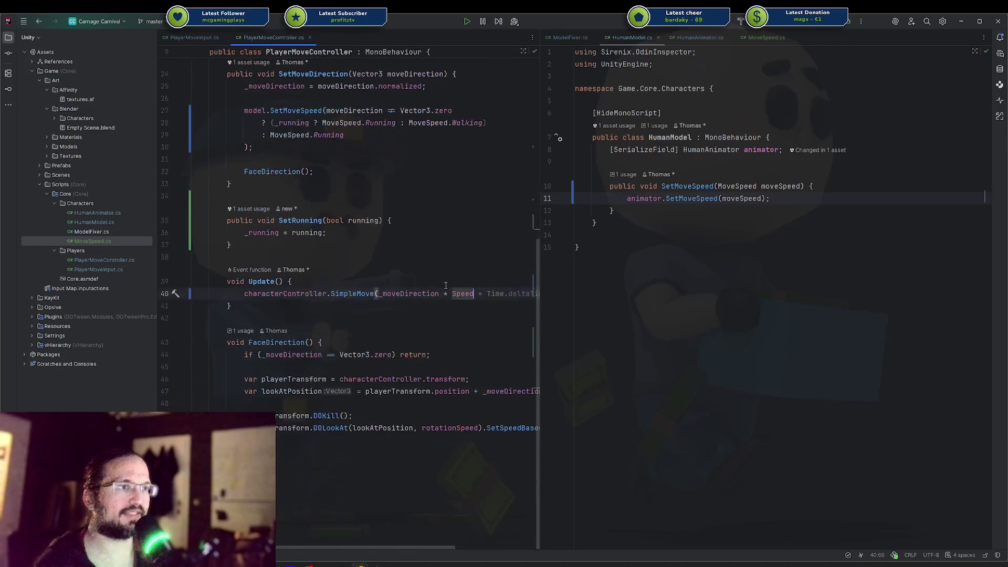
{"action": "key", "text": "alt+Tab"}
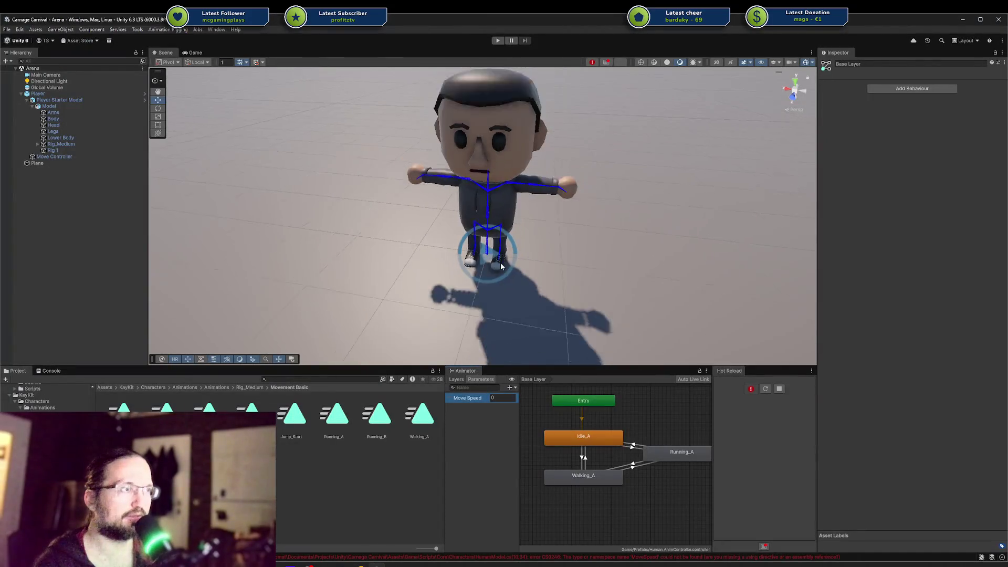
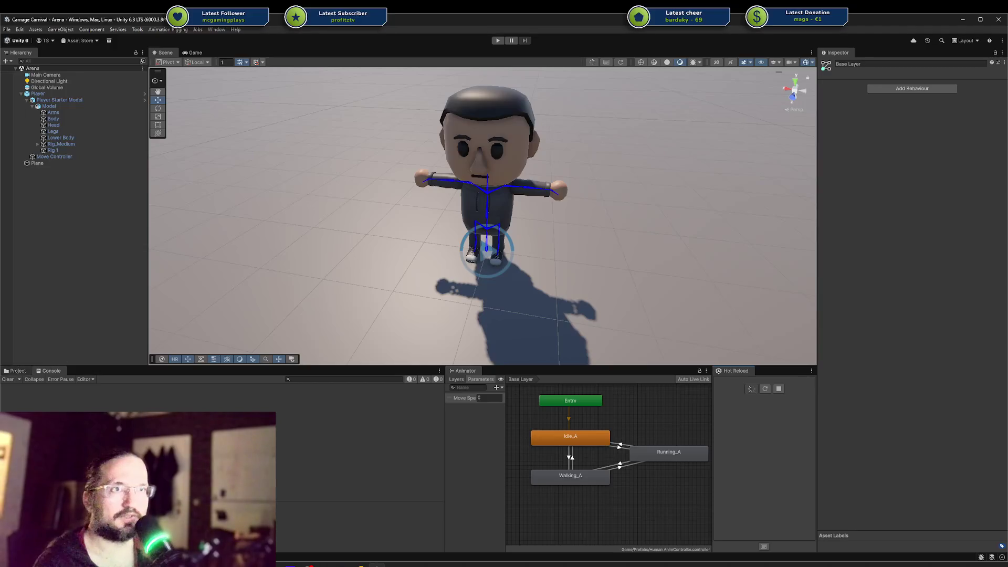
Step: Inspect the Player, Player Starter Model and Model objects, then start the Arena scene in Play mode
{"action": "left_click", "coordinate": [20, 369]}
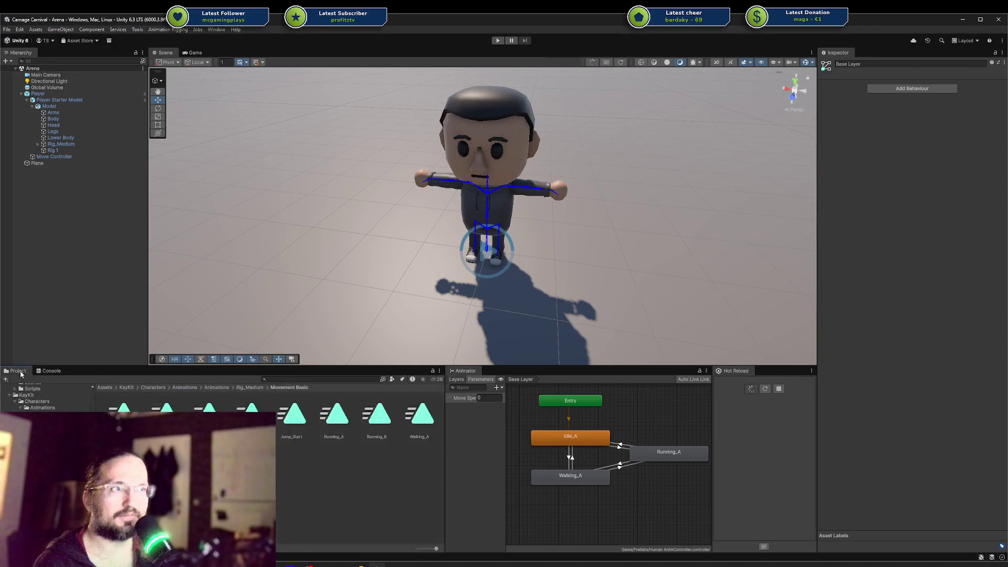
{"action": "left_click", "coordinate": [46, 94]}
{"action": "left_click", "coordinate": [50, 101]}
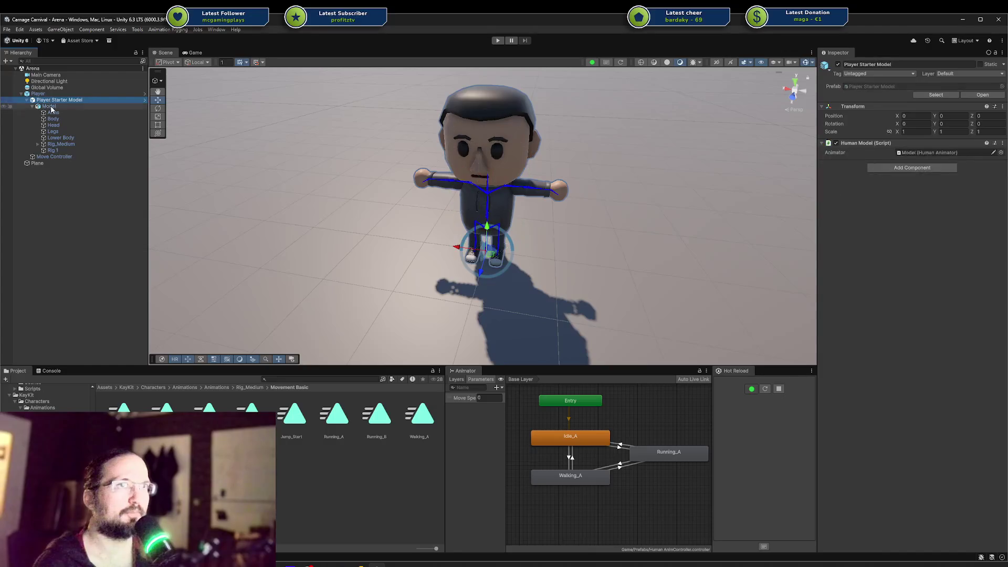
{"action": "left_click", "coordinate": [51, 107]}
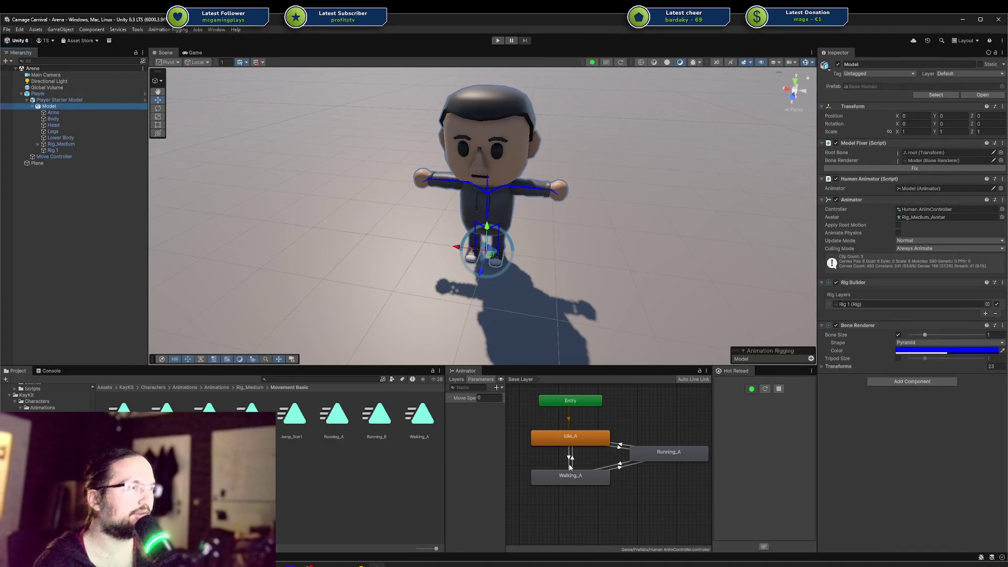
{"action": "left_click", "coordinate": [498, 40]}
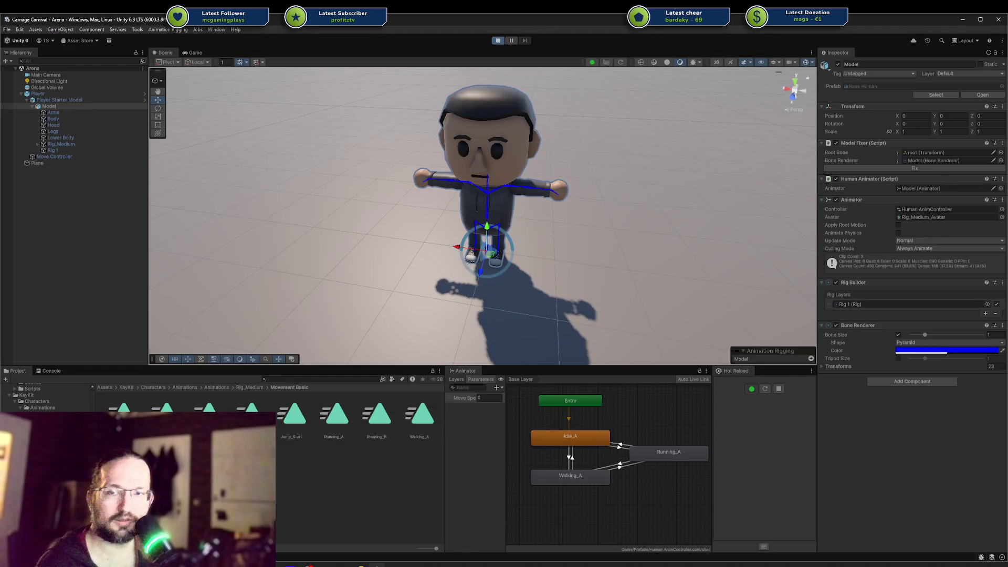
Step: Move the character with W/A/S/D, toggling Shift between Walking_A and Running_A, then select the Running_A-to-Walking_A transition
{"action": "key", "text": "w"}
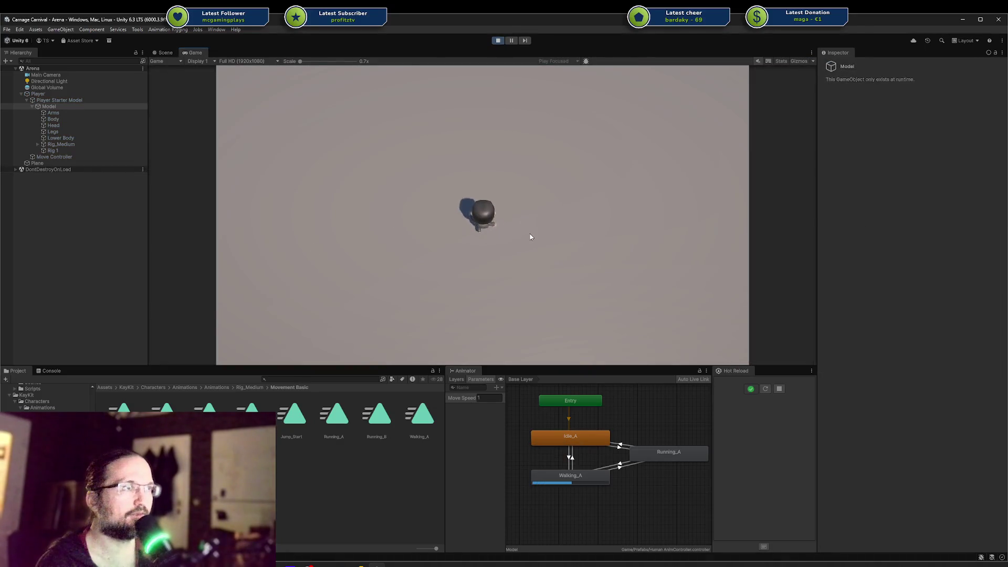
{"action": "key", "text": "d"}
{"action": "key", "text": "shift"}
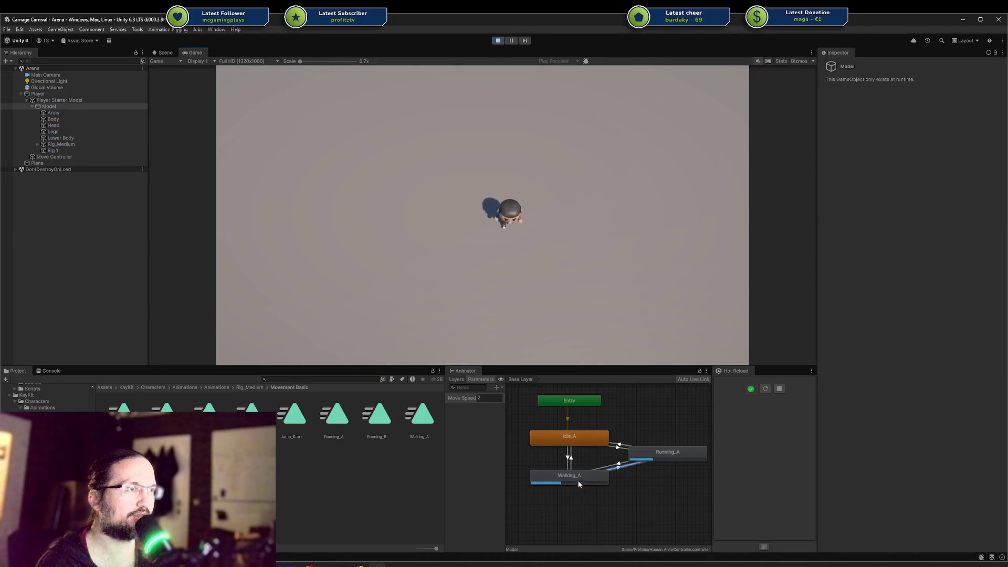
{"action": "key", "text": "s"}
{"action": "key", "text": "shift"}
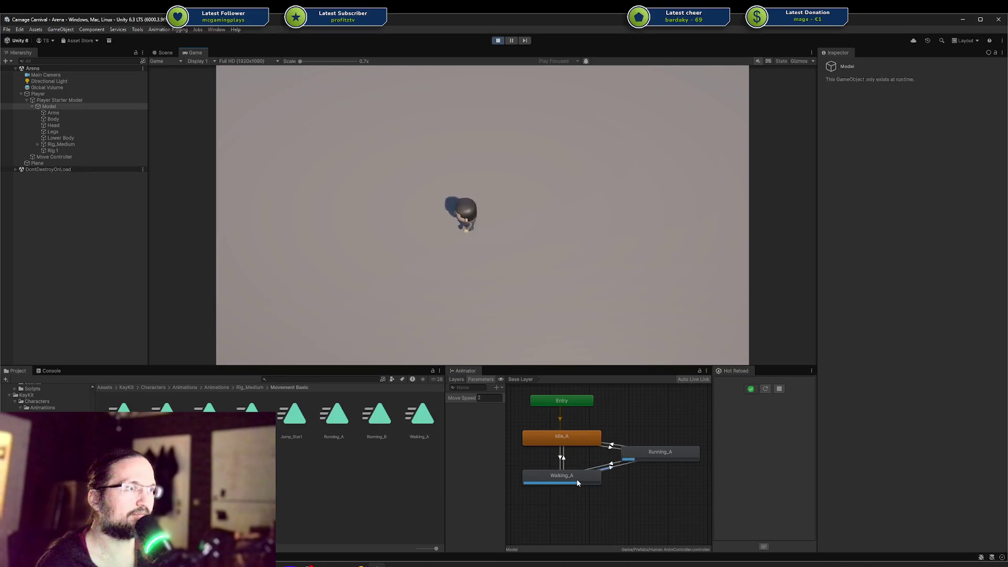
{"action": "key", "text": "d"}
{"action": "key", "text": "shift"}
{"action": "key", "text": "w"}
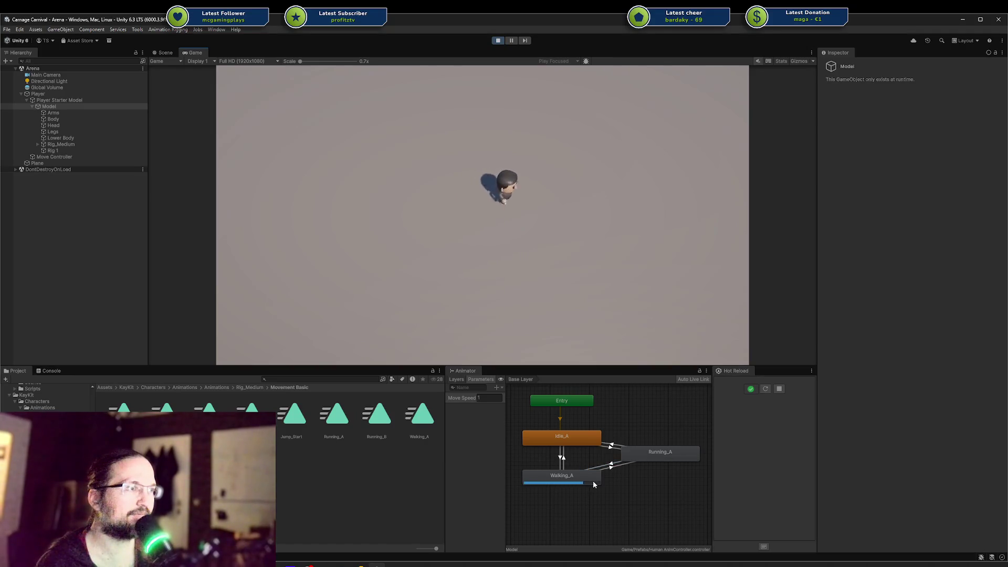
{"action": "left_click", "coordinate": [607, 469]}
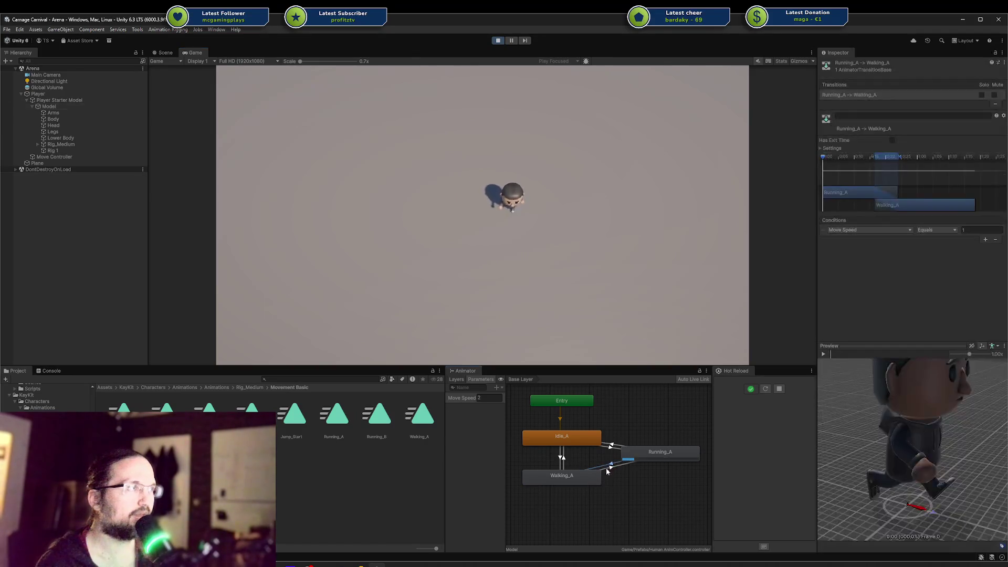
{"action": "left_click", "coordinate": [609, 472]}
{"action": "left_click", "coordinate": [611, 470]}
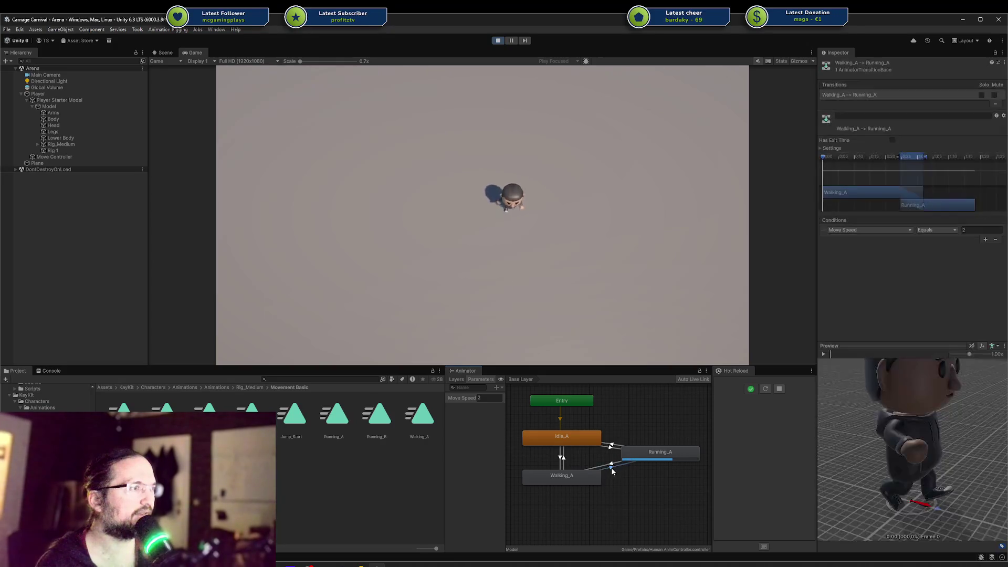
{"action": "left_click", "coordinate": [612, 445]}
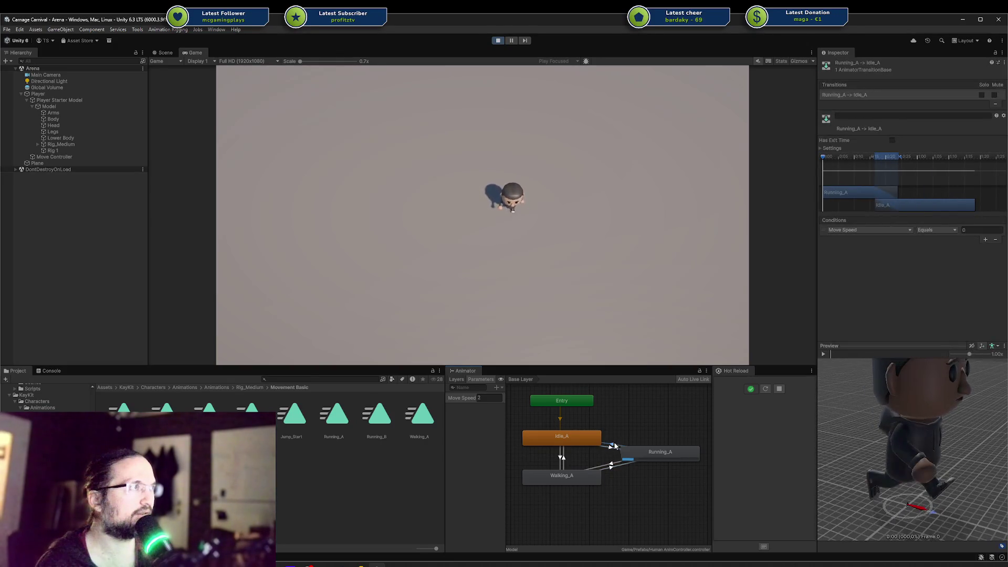
{"action": "left_click", "coordinate": [610, 466]}
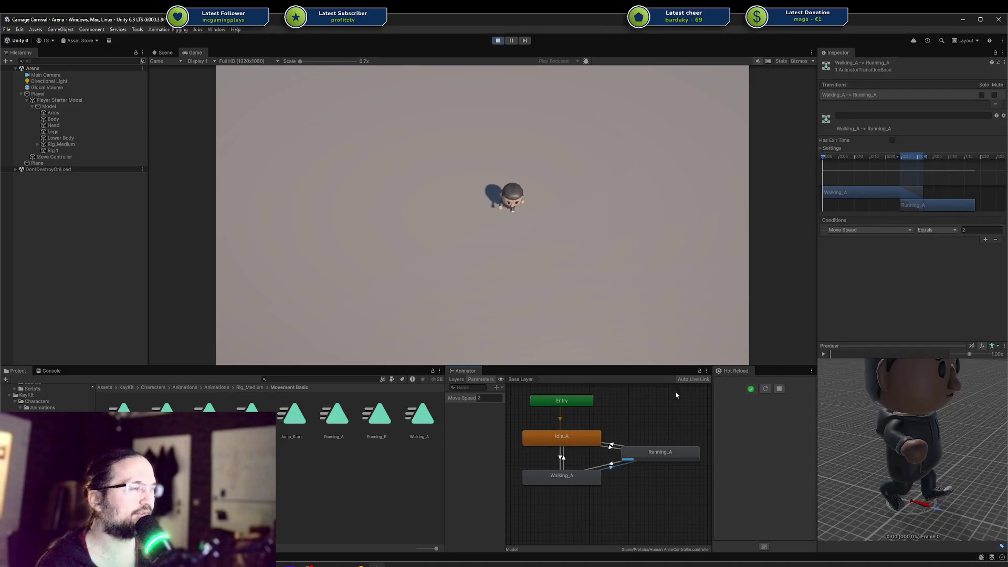
{"action": "left_click", "coordinate": [618, 462]}
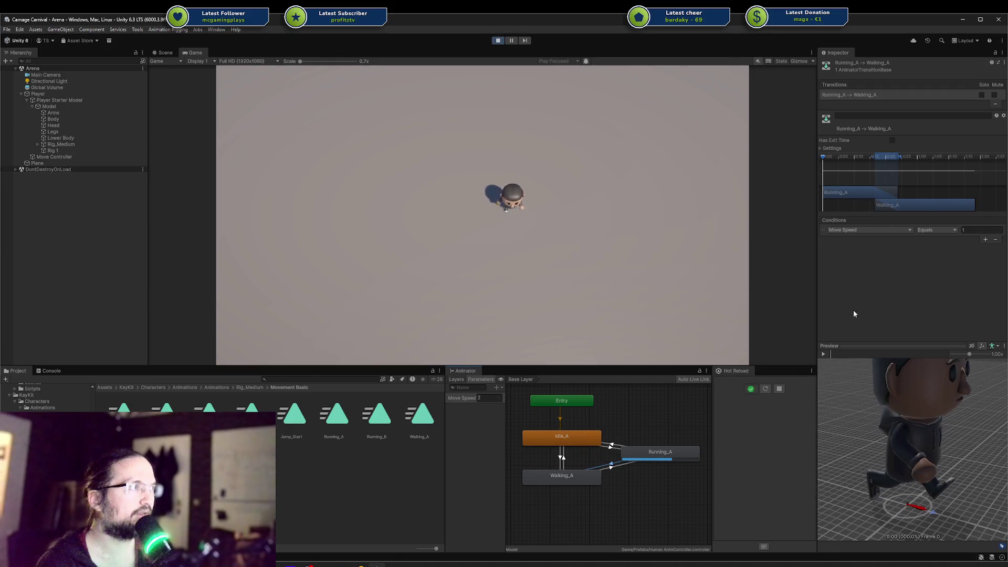
{"action": "mouse_move", "coordinate": [362, 564]}
{"action": "left_click", "coordinate": [351, 533]}
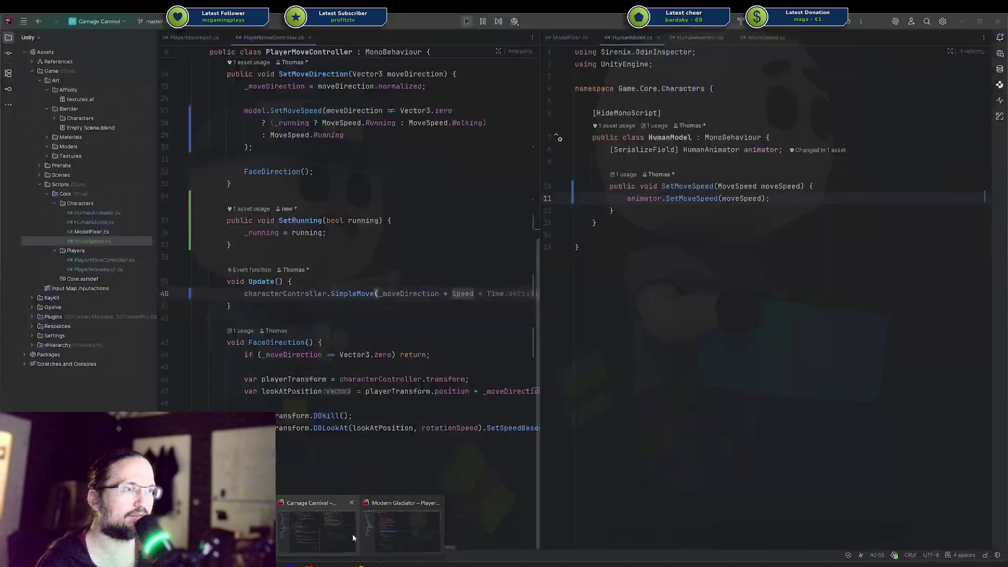
Step: Replace MoveSpeed.Running with MoveSpeed.Idle on line 29 of PlayerMoveController.cs and go back to Unity
{"action": "double_click", "coordinate": [304, 123]}
{"action": "left_click", "coordinate": [336, 124]}
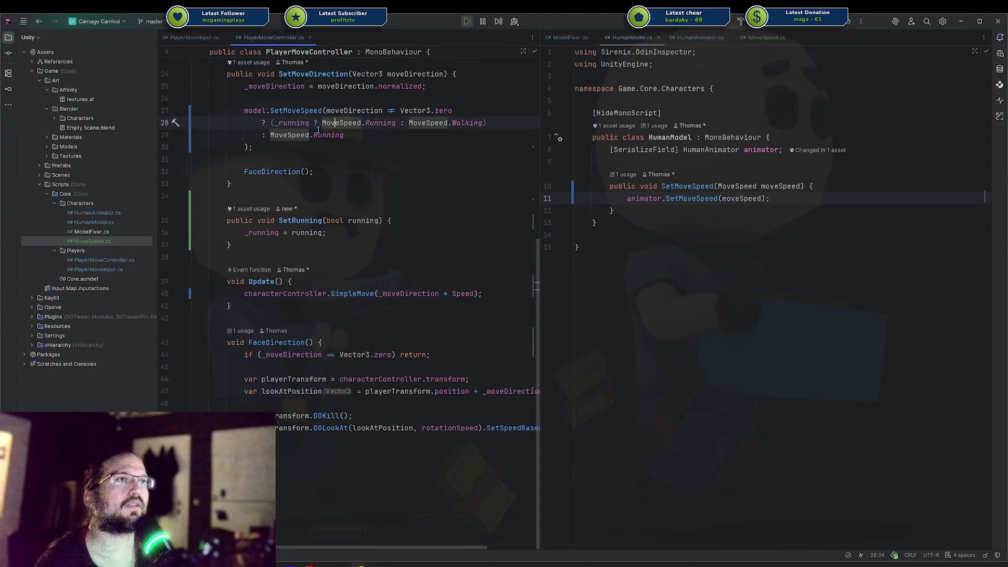
{"action": "left_click", "coordinate": [314, 135]}
{"action": "double_click", "coordinate": [330, 135]}
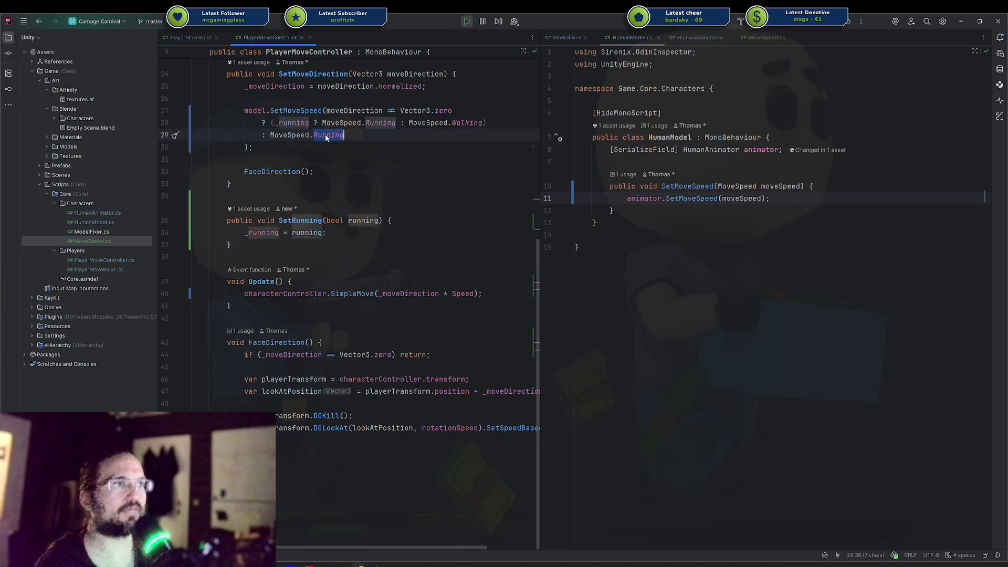
{"action": "type", "text": "Idle"}
{"action": "key", "text": "alt+Tab"}
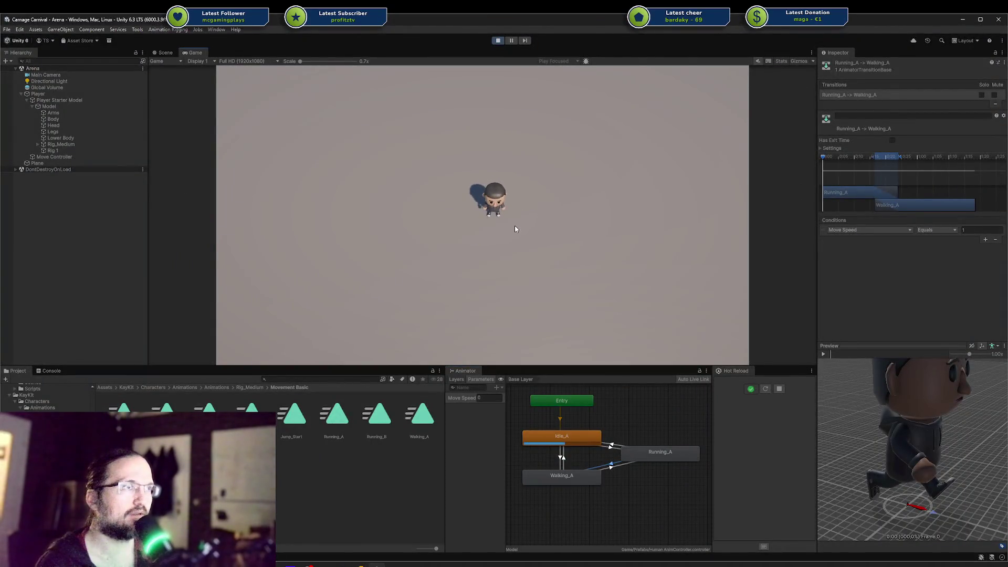
{"action": "mouse_move", "coordinate": [513, 230]}
{"action": "left_mouse_down"}
{"action": "mouse_move", "coordinate": [587, 218]}
{"action": "mouse_move", "coordinate": [571, 221]}
{"action": "left_mouse_up"}
{"action": "key", "text": "a"}
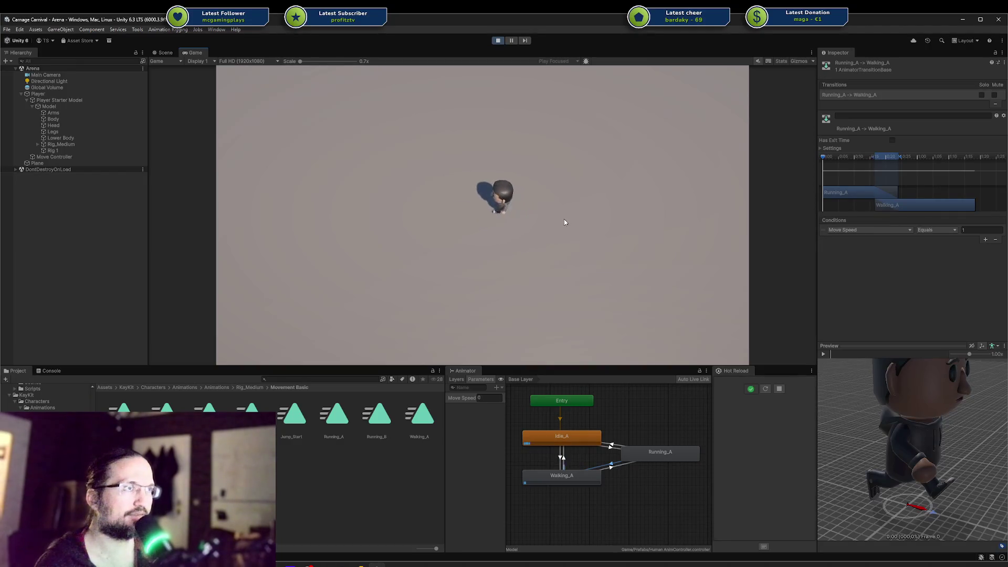
{"action": "key", "text": "shift"}
{"action": "key", "text": "s"}
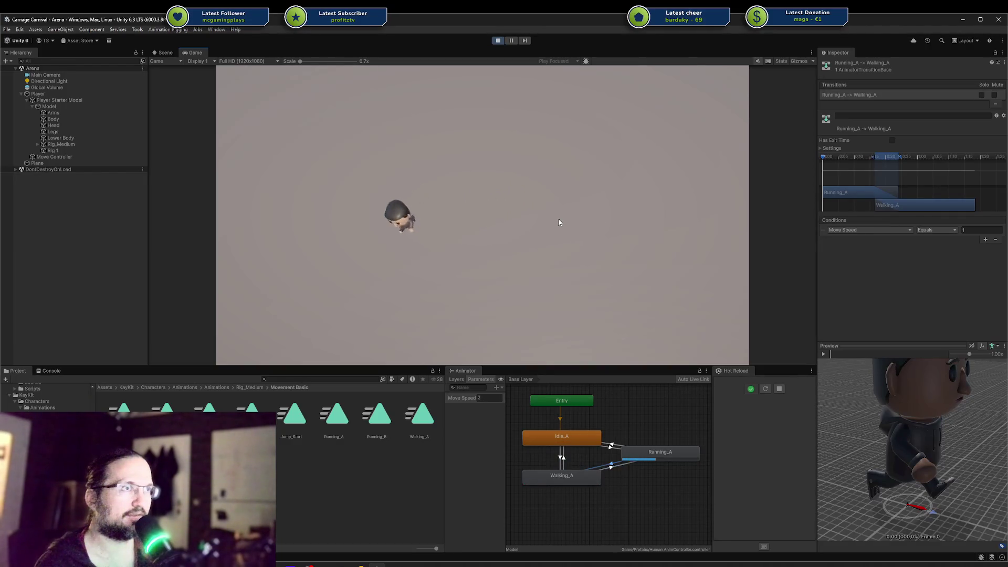
{"action": "key", "text": "d"}
{"action": "key", "text": "w+d"}
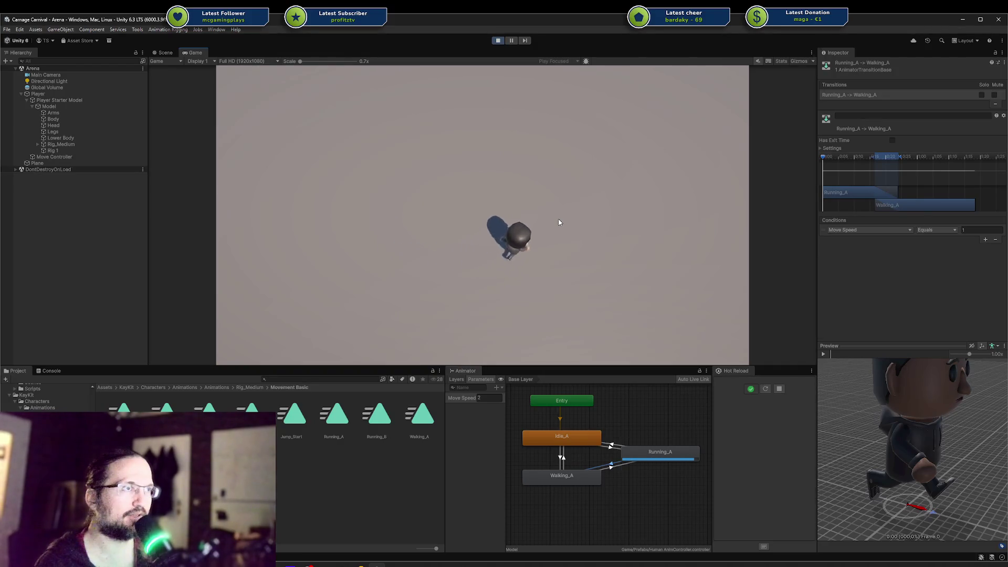
{"action": "key", "text": "a"}
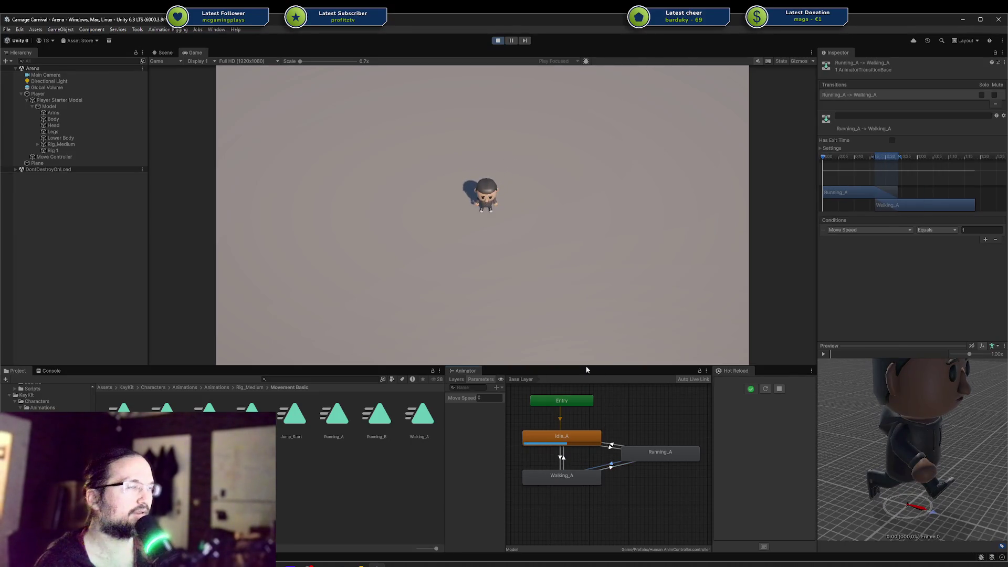
{"action": "key", "text": "a"}
{"action": "key", "text": "s"}
{"action": "key", "text": "d"}
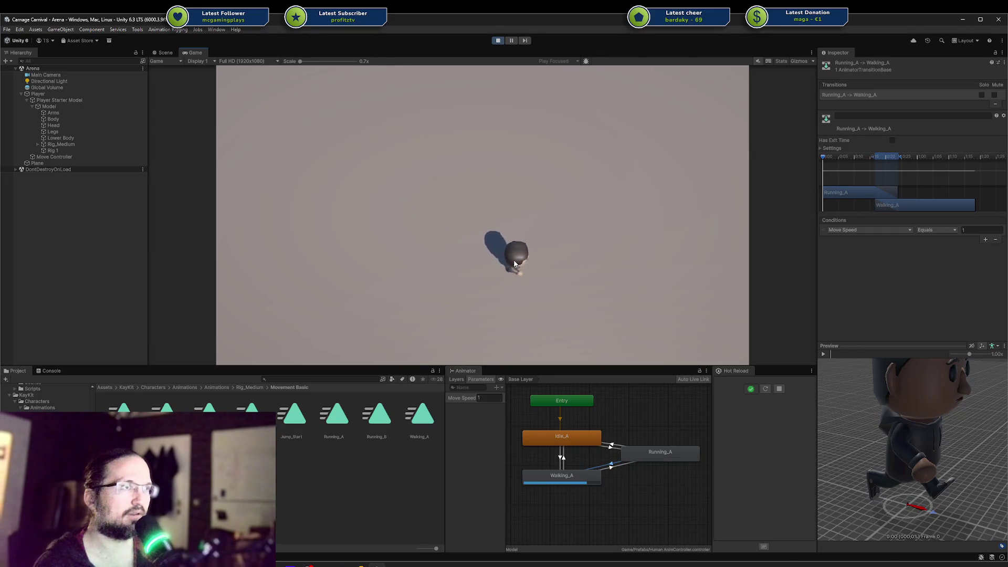
{"action": "key", "text": "a"}
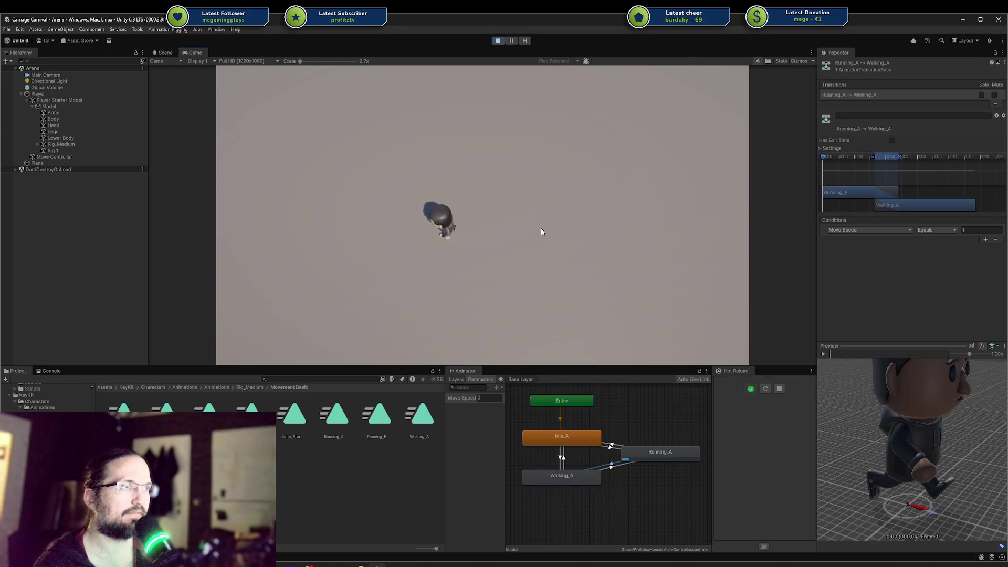
{"action": "key", "text": "a"}
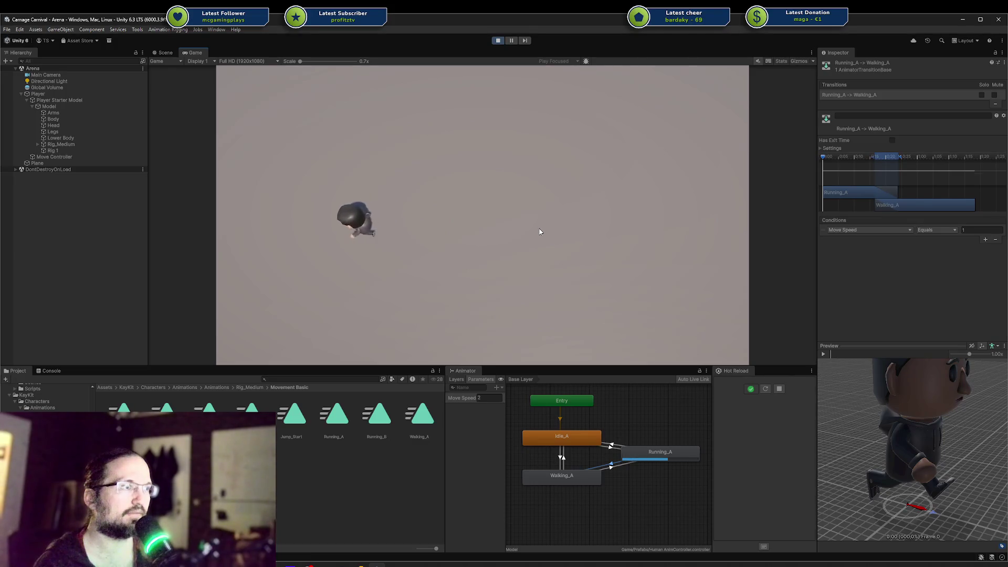
{"action": "key", "text": "s"}
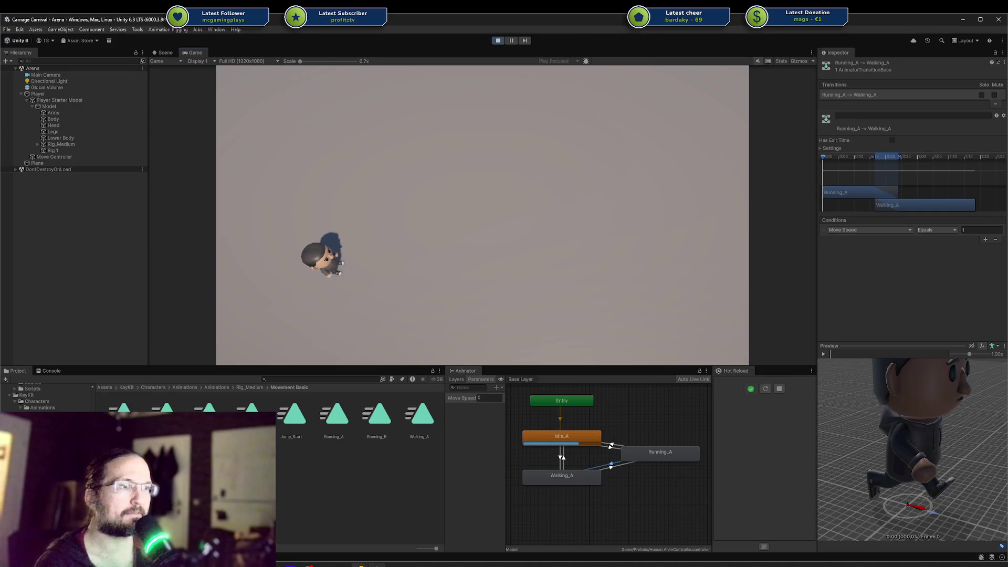
{"action": "mouse_move", "coordinate": [361, 564]}
{"action": "left_click", "coordinate": [388, 528]}
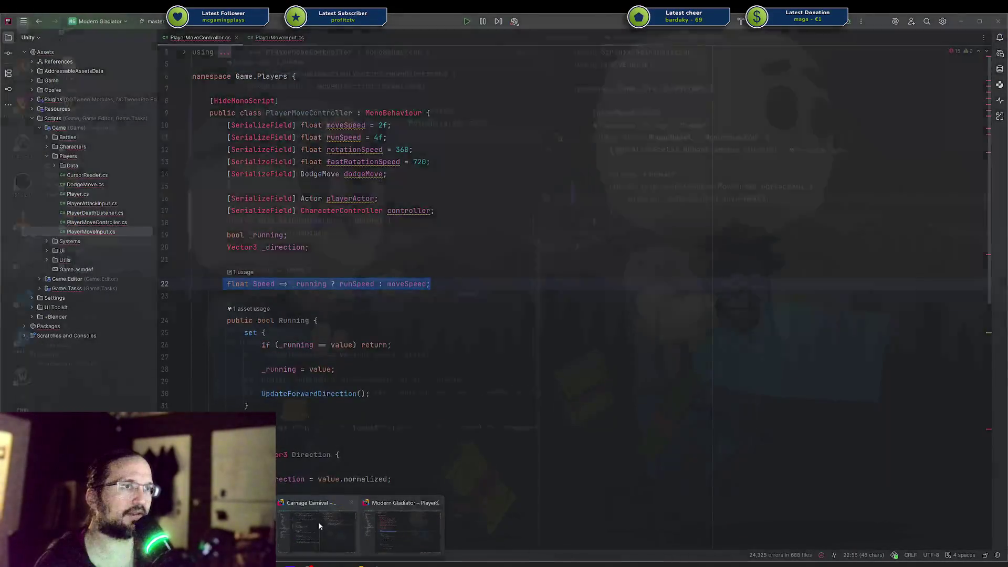
{"action": "left_click", "coordinate": [339, 525]}
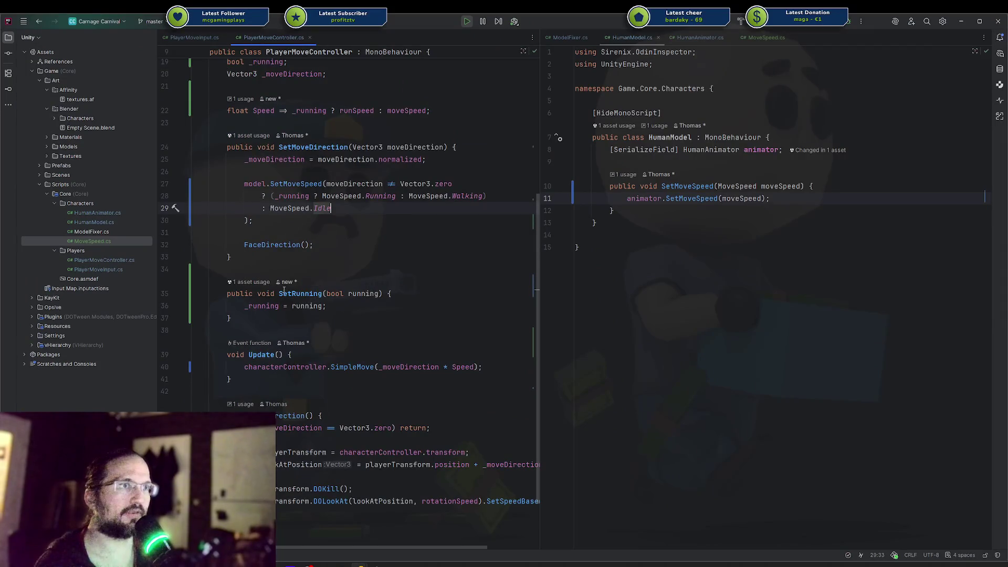
{"action": "double_click", "coordinate": [297, 295]}
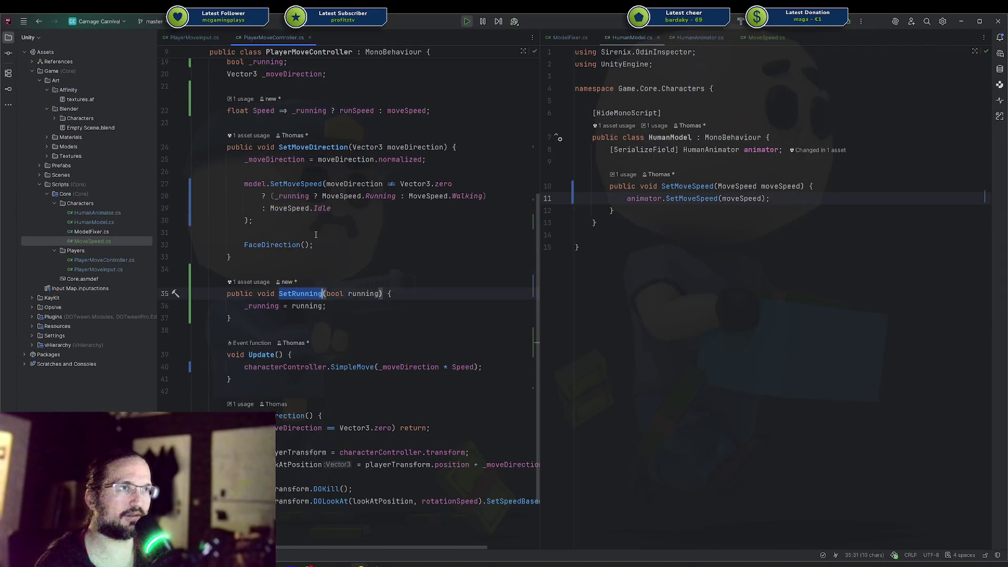
{"action": "scroll", "coordinate": [292, 224], "scroll_direction": "down", "scroll_amount": 1}
{"action": "key", "text": "alt+Tab"}
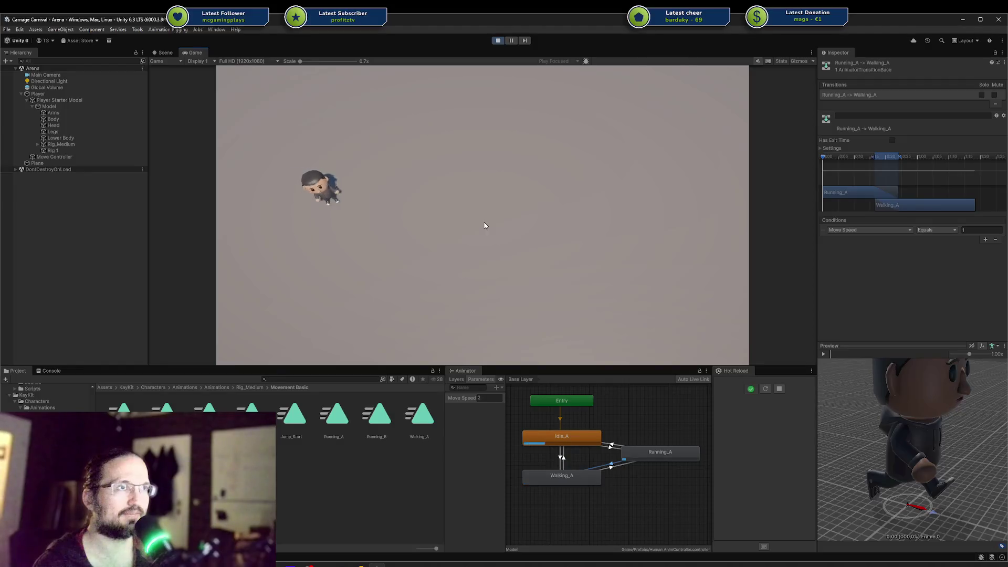
Step: Steer the character in all directions, alternating between running and walking, until it idles
{"action": "key", "text": "d"}
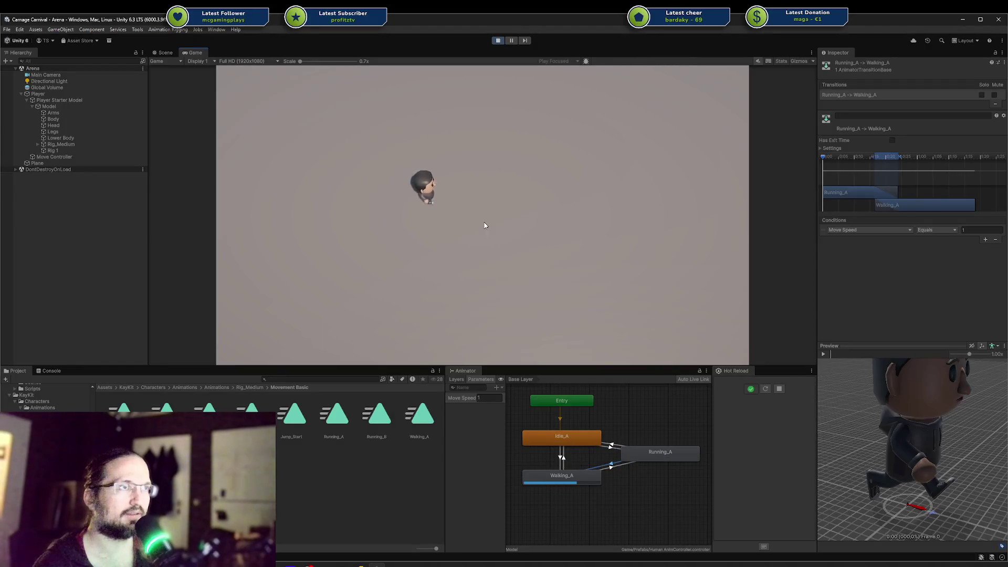
{"action": "key", "text": "s"}
{"action": "key", "text": "a"}
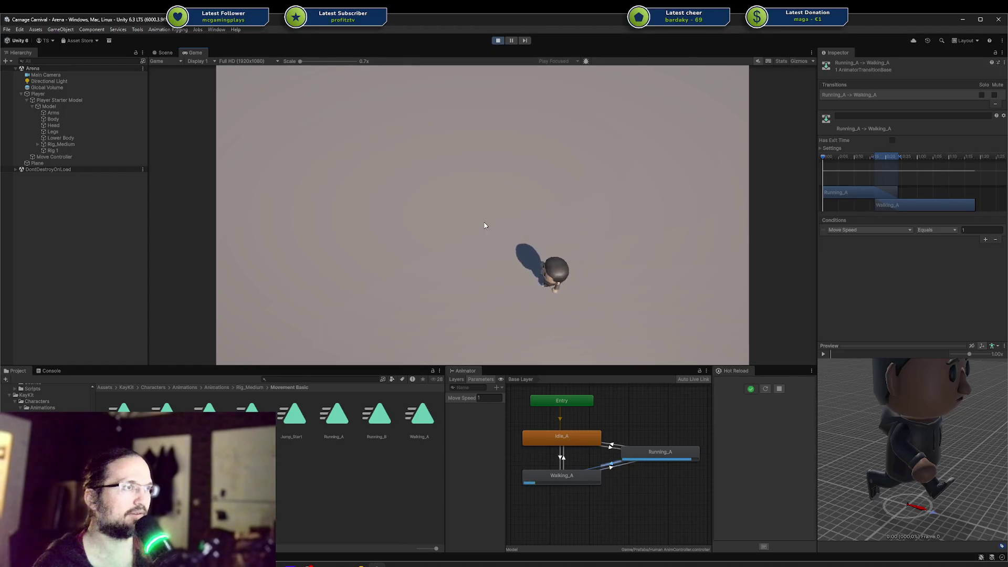
{"action": "key", "text": "w"}
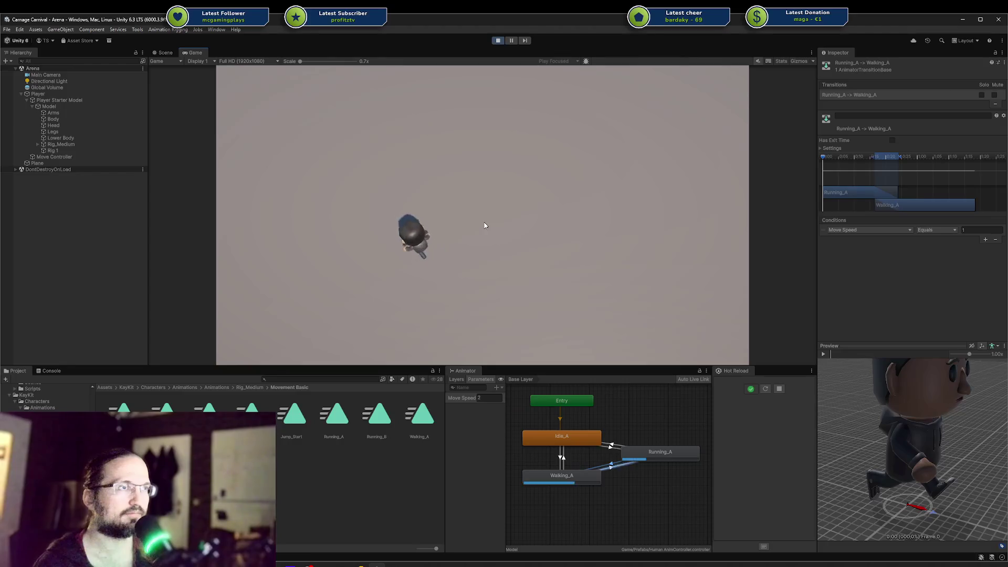
{"action": "key", "text": "d"}
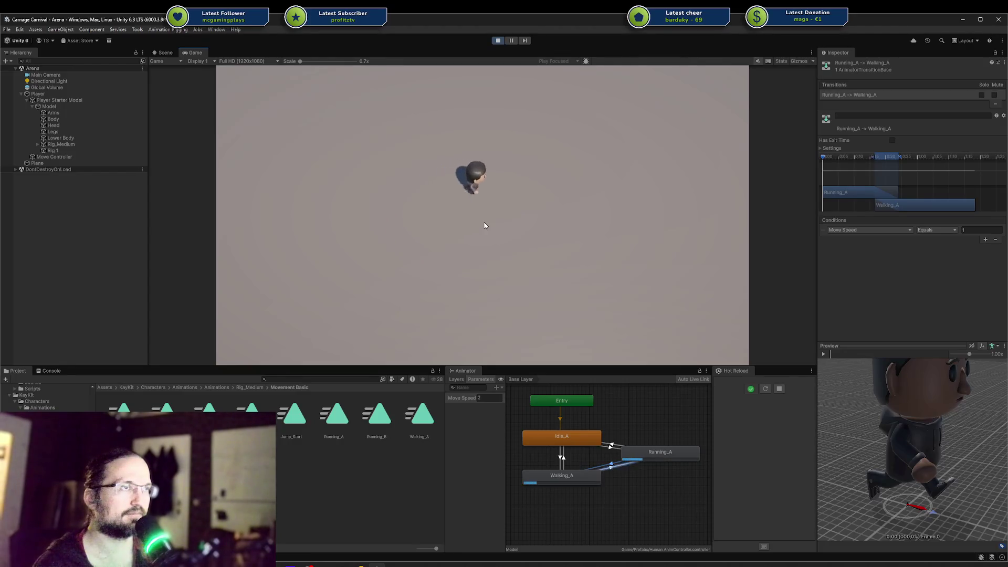
{"action": "key", "text": "s"}
{"action": "key", "text": "a"}
{"action": "key", "text": "w"}
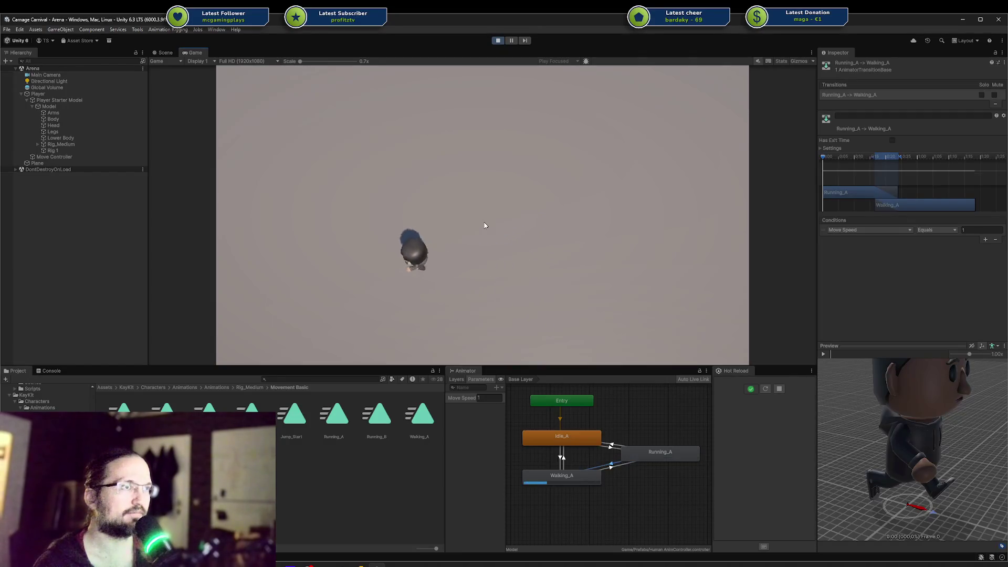
{"action": "key", "text": "w"}
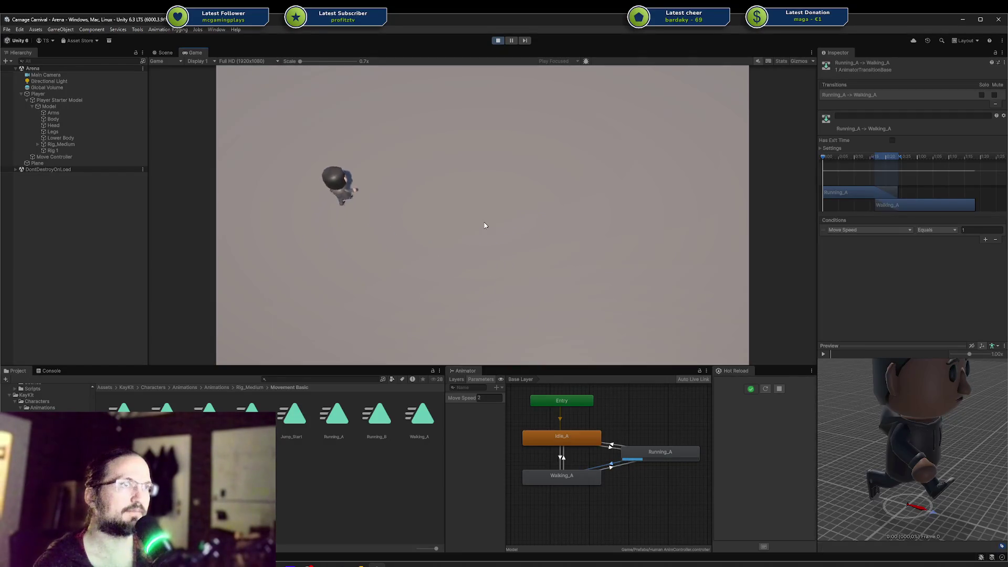
{"action": "key", "text": "d"}
{"action": "key", "text": "s"}
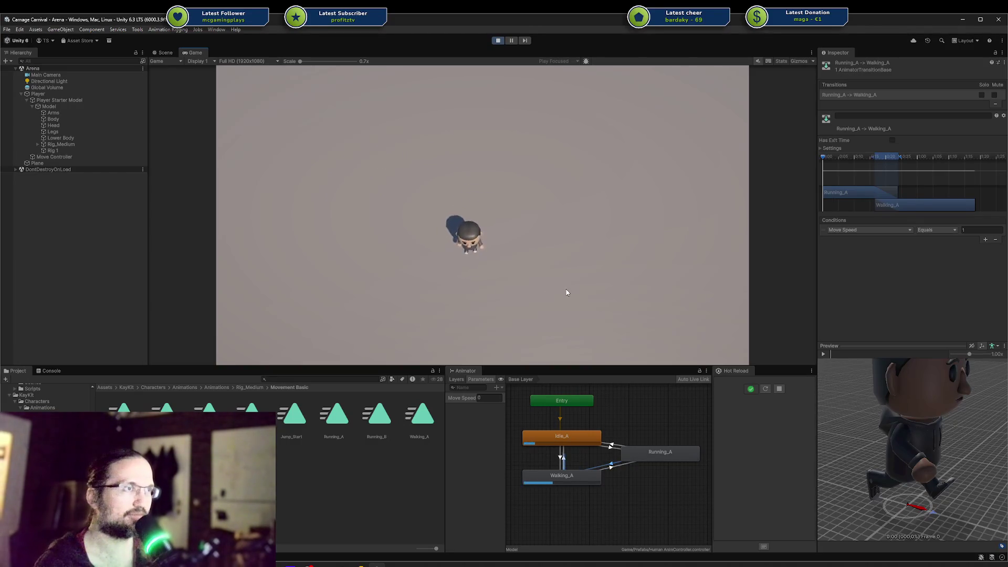
Step: Walk the character around the arena with short Shift runs, ending in a leftward walk
{"action": "key", "text": "s"}
{"action": "key", "text": "a"}
{"action": "key", "text": "w"}
{"action": "key", "text": "d"}
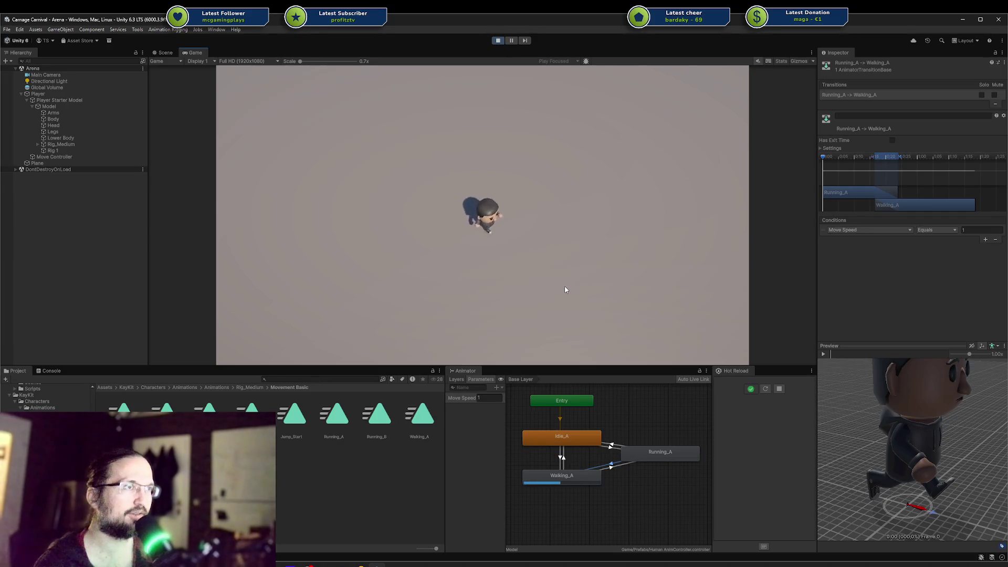
{"action": "key", "text": "a"}
{"action": "key", "text": "w"}
{"action": "key", "text": "d"}
{"action": "key", "text": "shift"}
{"action": "key", "text": "a"}
{"action": "key", "text": "w"}
{"action": "key", "text": "s"}
{"action": "key", "text": "d"}
{"action": "key", "text": "shift+w"}
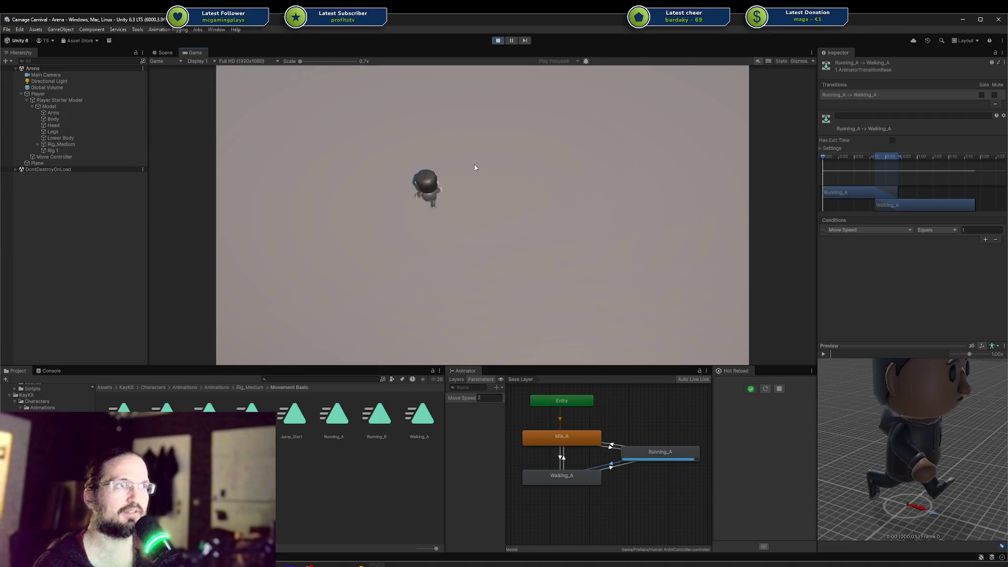
{"action": "key", "text": "a"}
{"action": "key", "text": "s"}
{"action": "key", "text": "d"}
{"action": "key", "text": "w"}
{"action": "key", "text": "s"}
{"action": "key", "text": "d"}
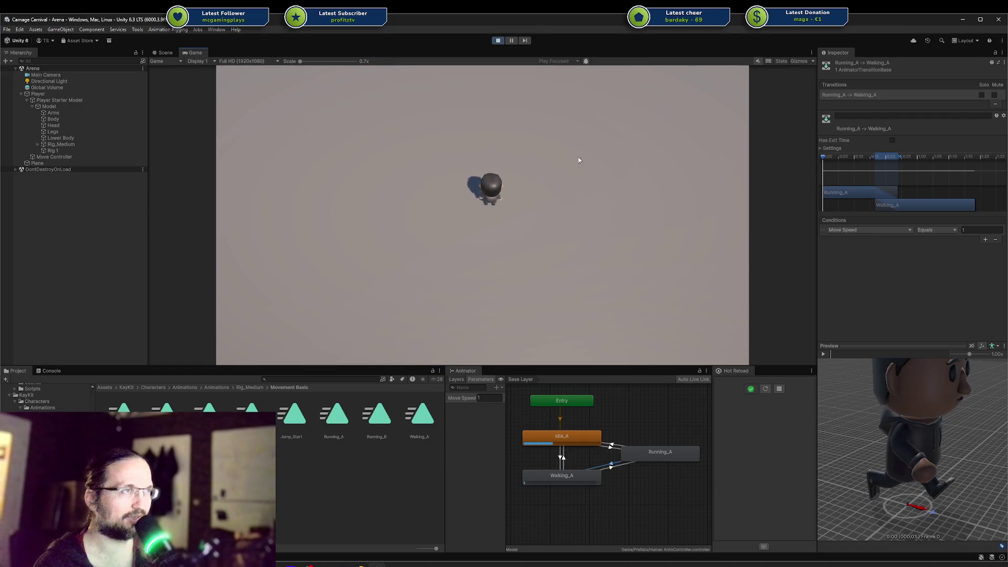
{"action": "key", "text": "a"}
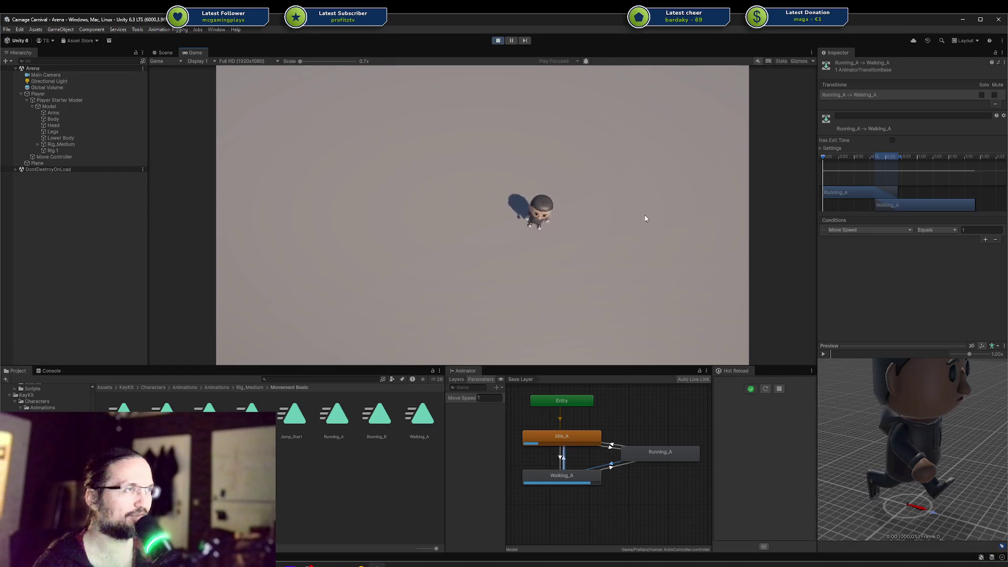
{"action": "key", "text": "a"}
{"action": "key", "text": "a"}
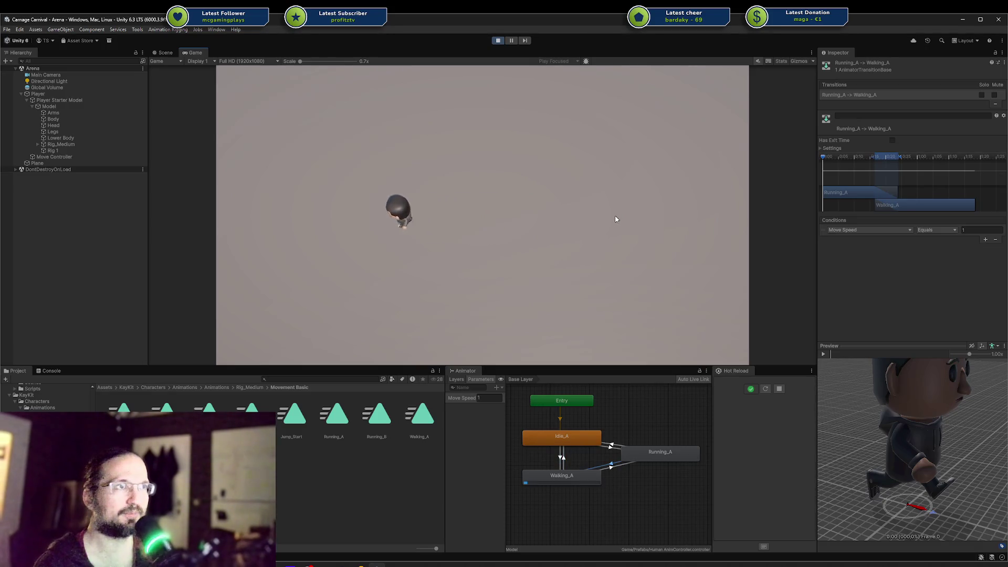
{"action": "key", "text": "a"}
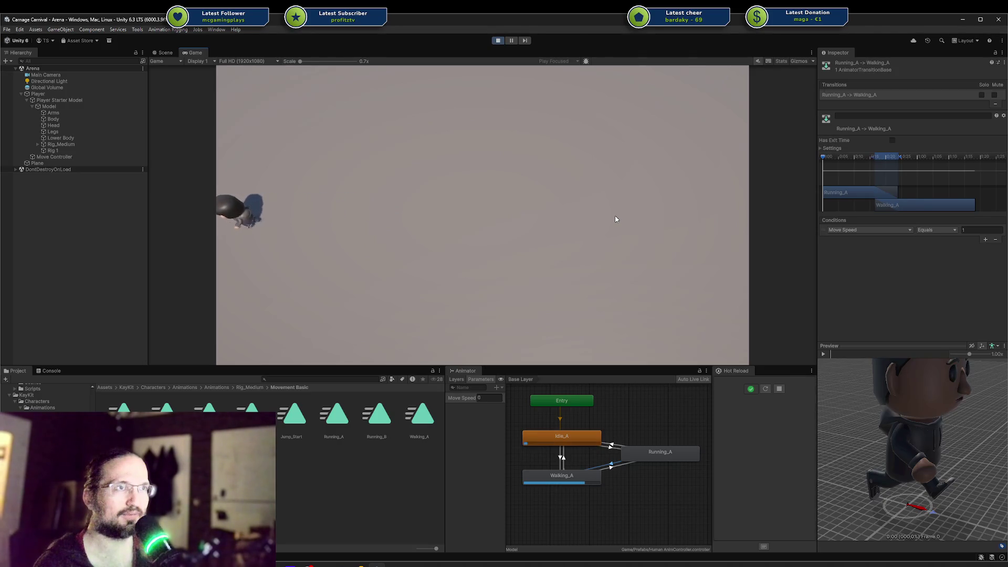
Step: Run the character in every direction with Shift, slow to a walk, then stop Play mode
{"action": "key", "text": "shift+d"}
{"action": "key", "text": "shift+d"}
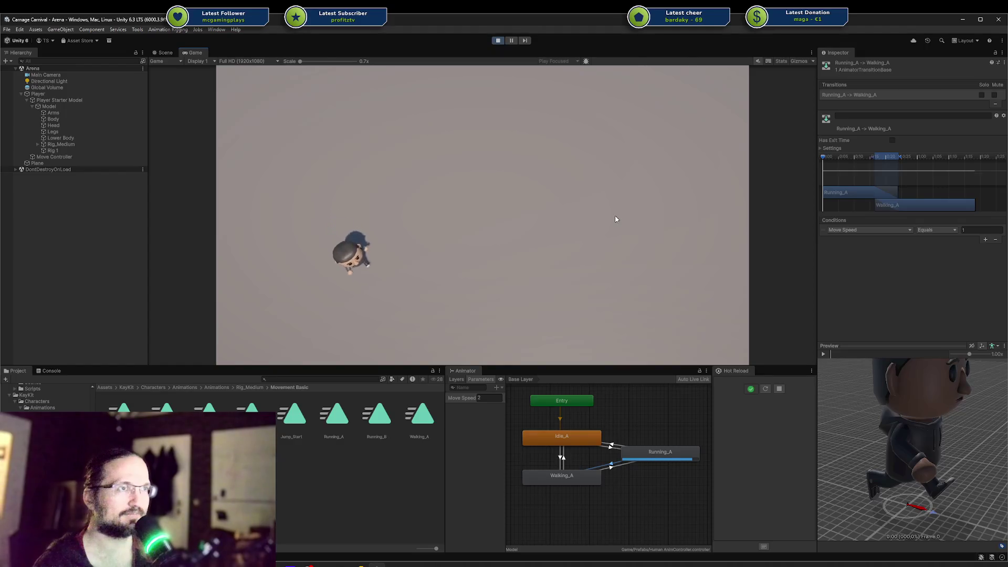
{"action": "key", "text": "shift+w"}
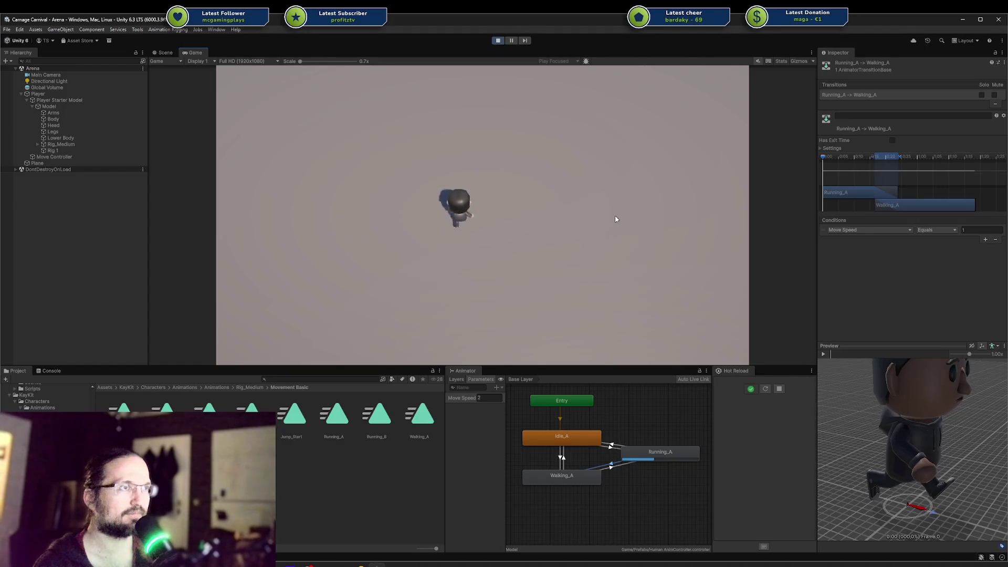
{"action": "key", "text": "shift+a"}
{"action": "key", "text": "shift+s"}
{"action": "key", "text": "shift+d"}
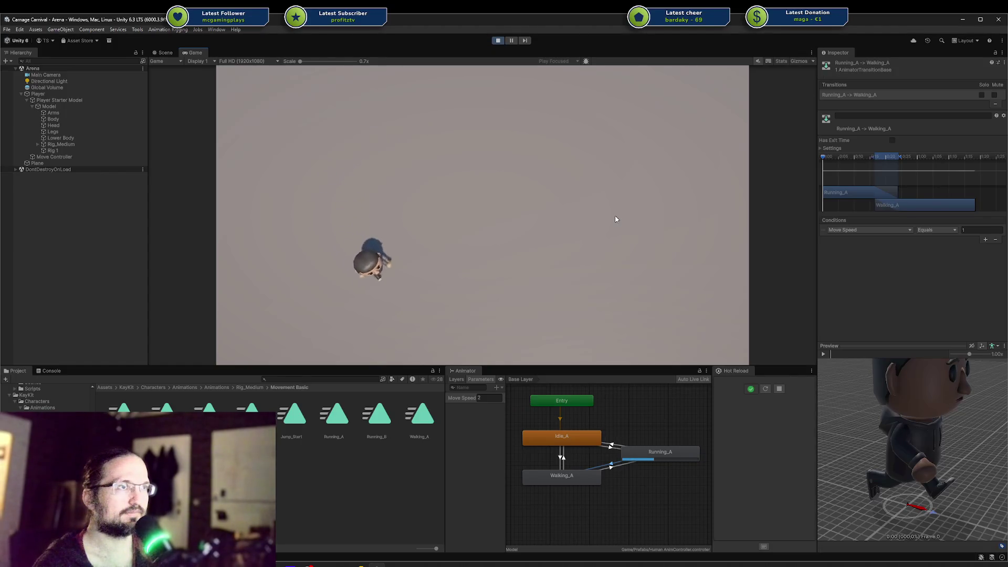
{"action": "key", "text": "shift+w"}
{"action": "key", "text": "shift+d"}
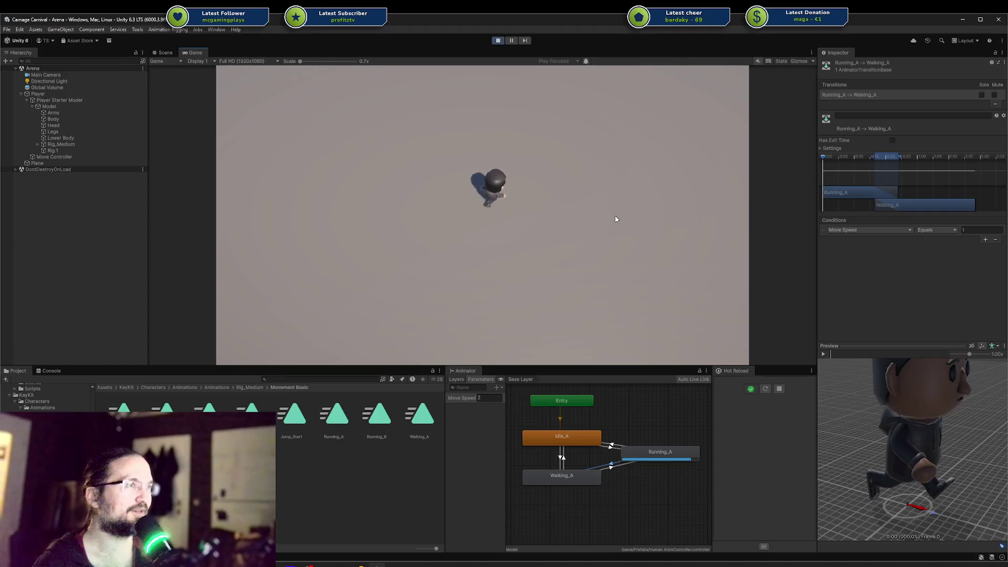
{"action": "key", "text": "shift+s"}
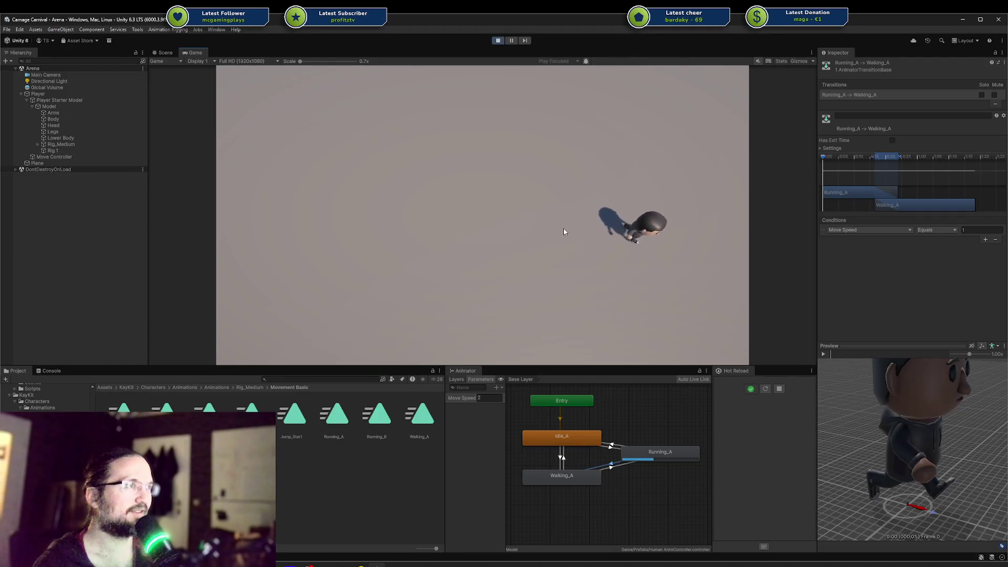
{"action": "key", "text": "shift+a"}
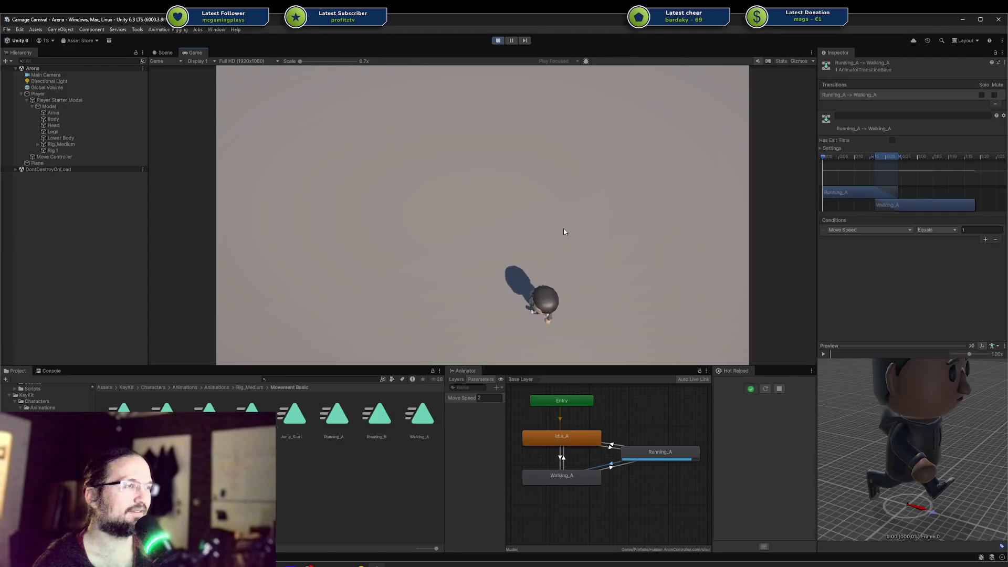
{"action": "key", "text": "shift+w"}
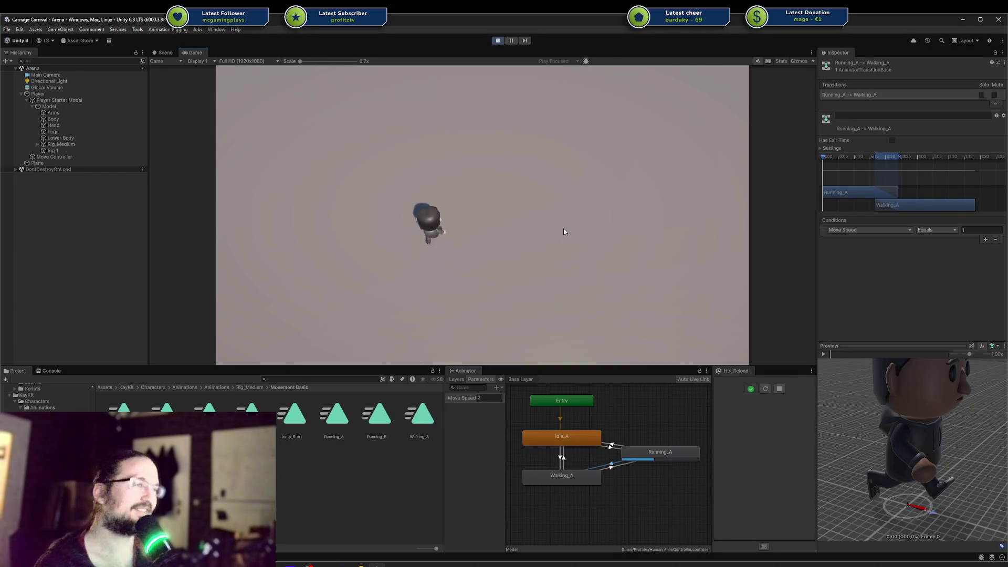
{"action": "key", "text": "d"}
{"action": "key", "text": "s"}
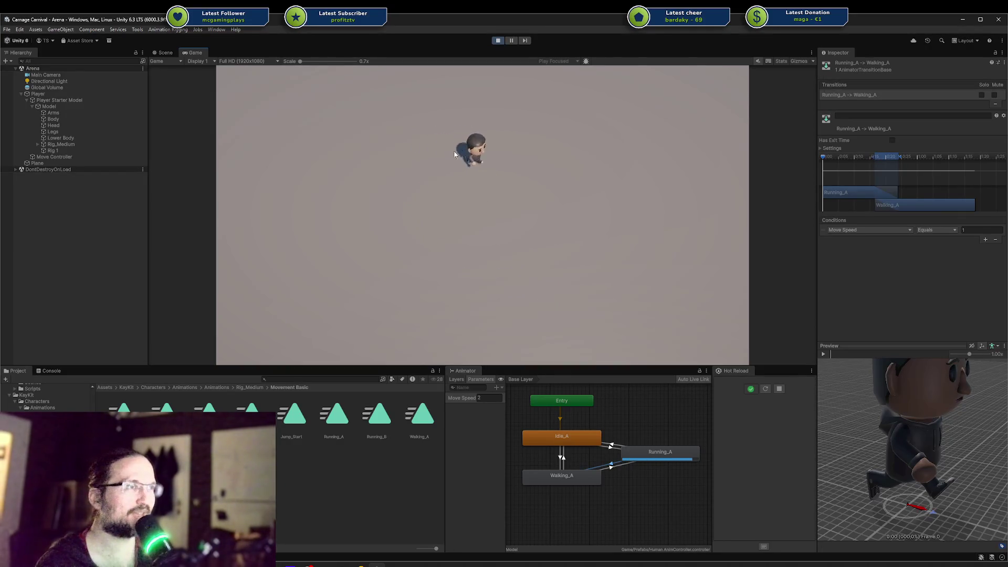
{"action": "key", "text": "w"}
{"action": "key", "text": "a"}
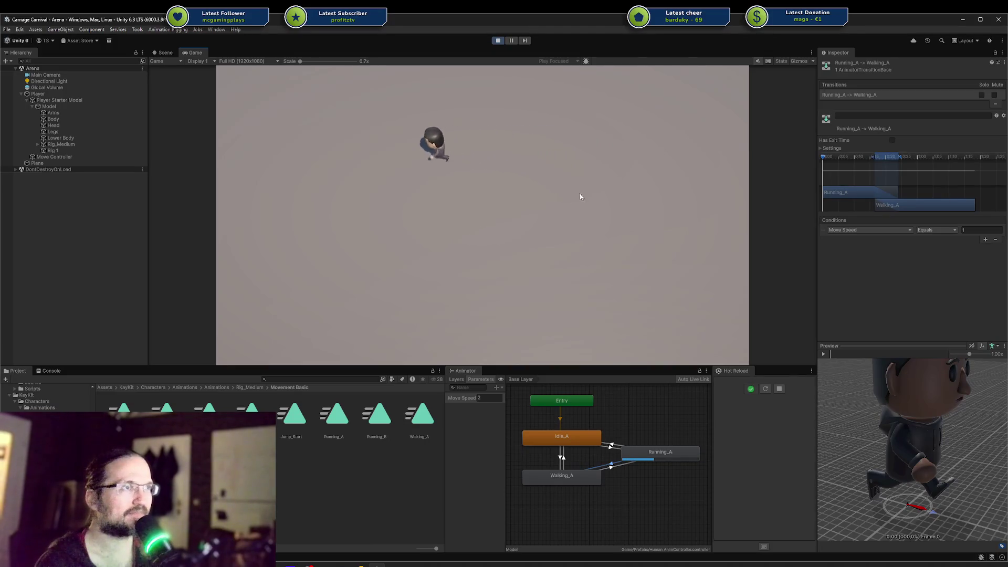
{"action": "key", "text": "s"}
{"action": "key", "text": "d"}
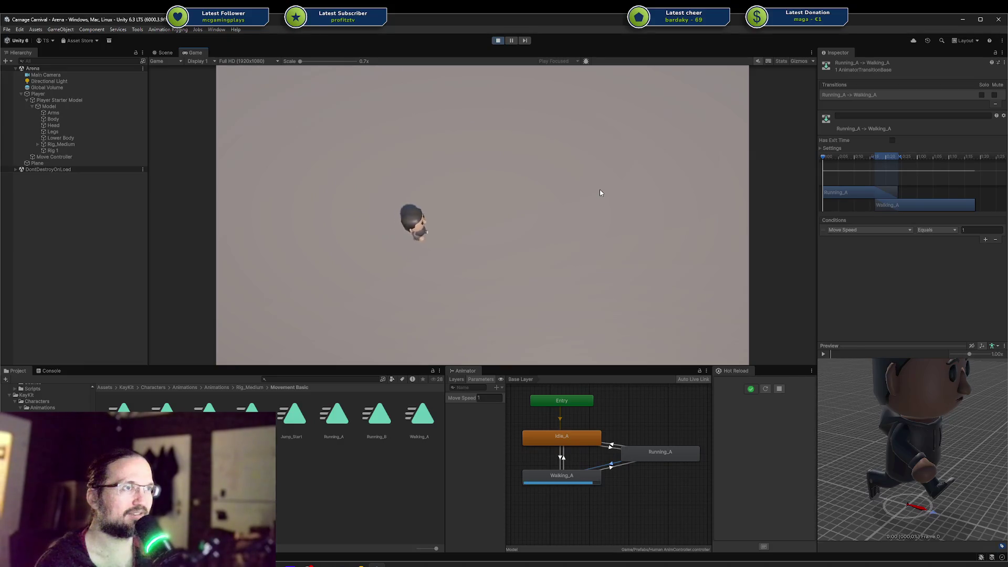
{"action": "key", "text": "w"}
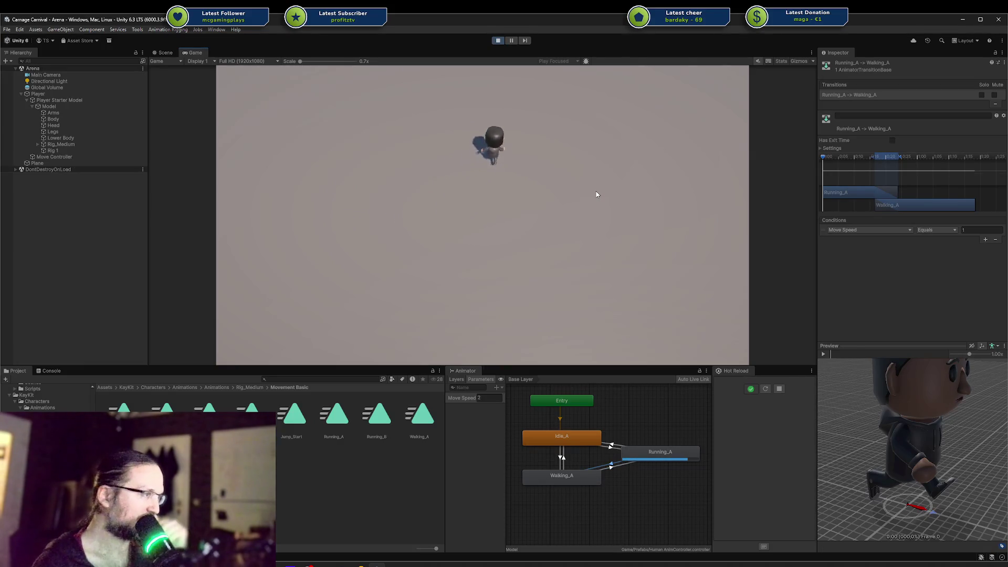
{"action": "key", "text": "d"}
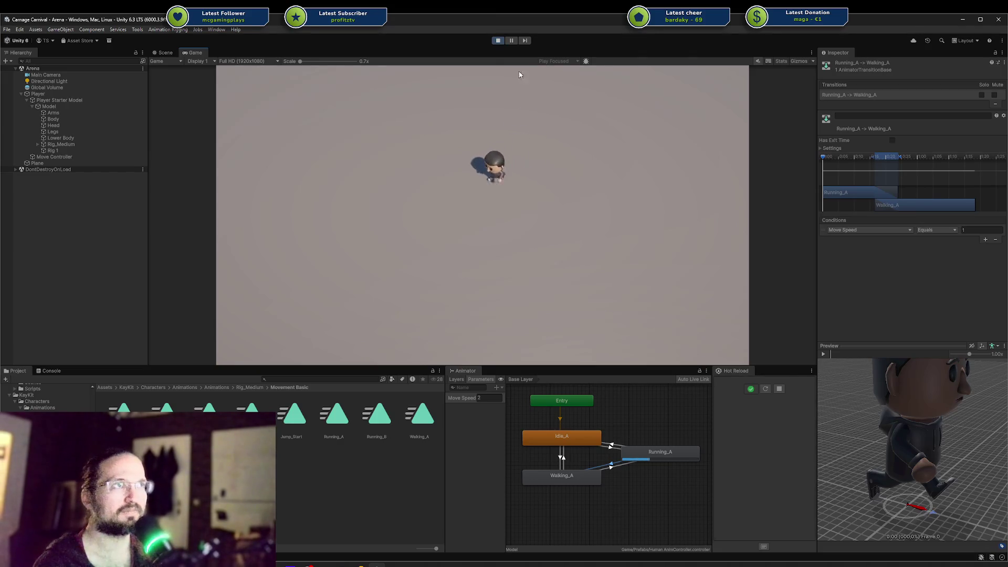
{"action": "left_click", "coordinate": [497, 40]}
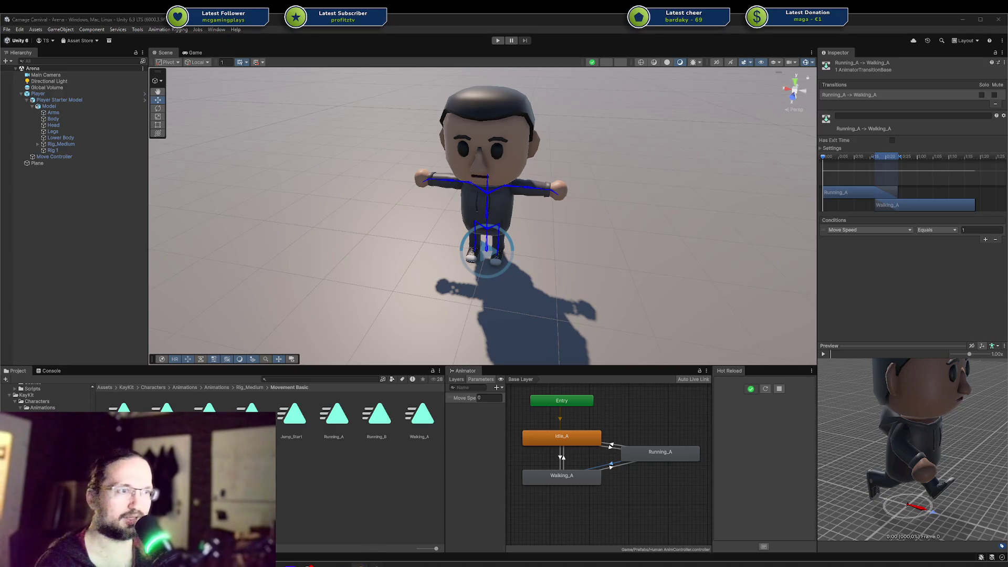
Step: Bring the browser showing the Codecks Player Character board in front of Unity
{"action": "mouse_move", "coordinate": [361, 565]}
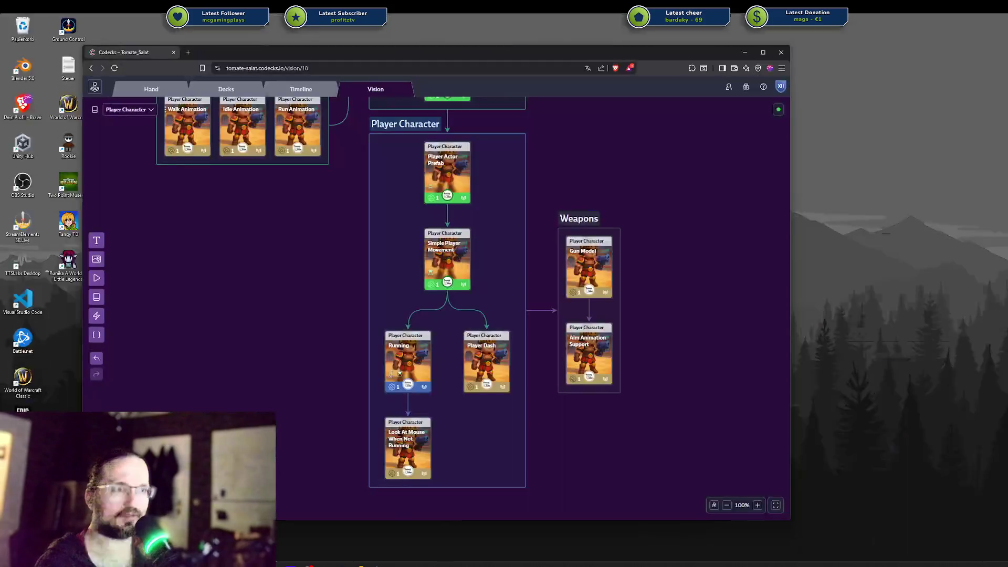
{"action": "left_click", "coordinate": [310, 565]}
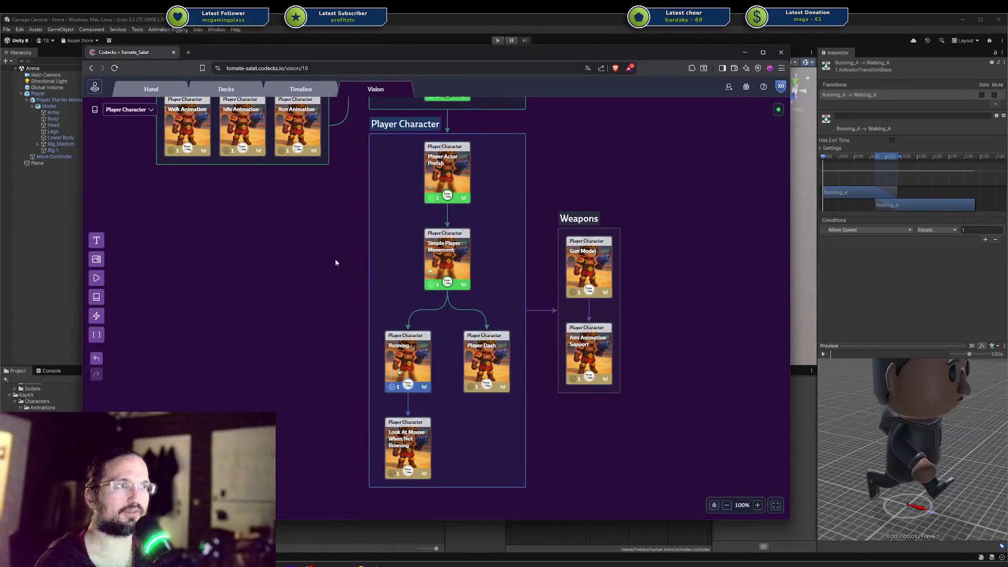
Step: Open the Running card, copy its id $312, and switch away from the board
{"action": "left_click", "coordinate": [412, 351]}
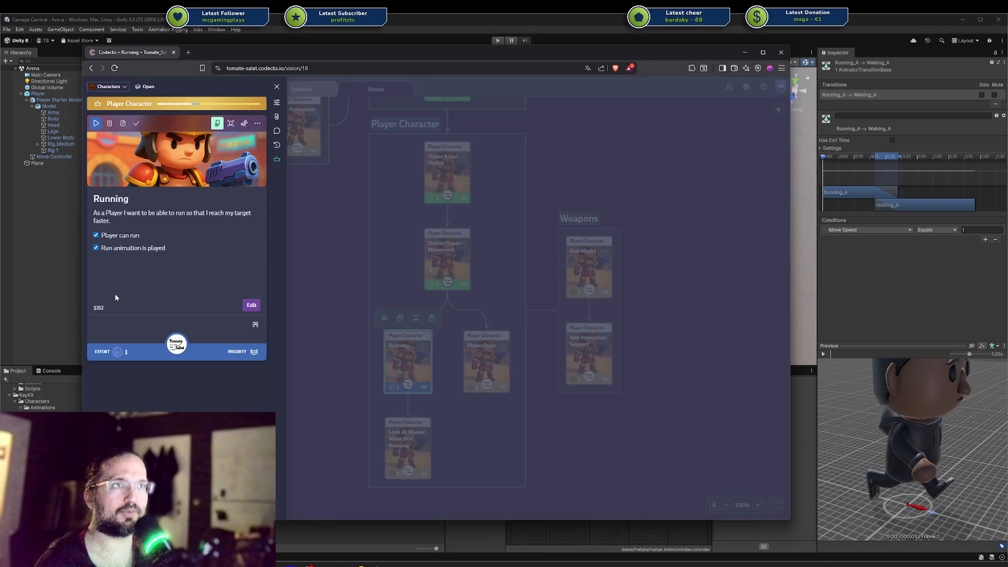
{"action": "left_click", "coordinate": [99, 309]}
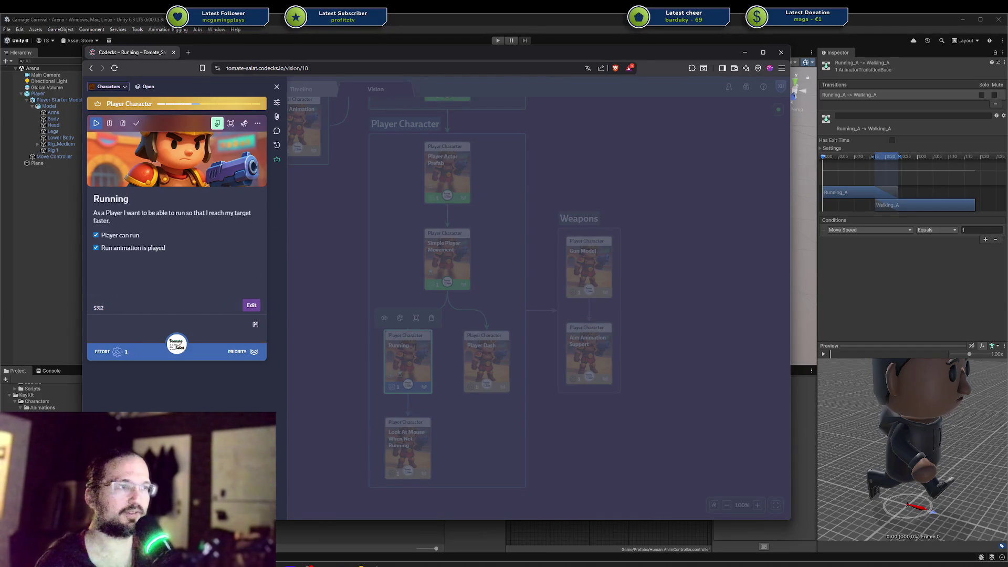
{"action": "left_click", "coordinate": [309, 564]}
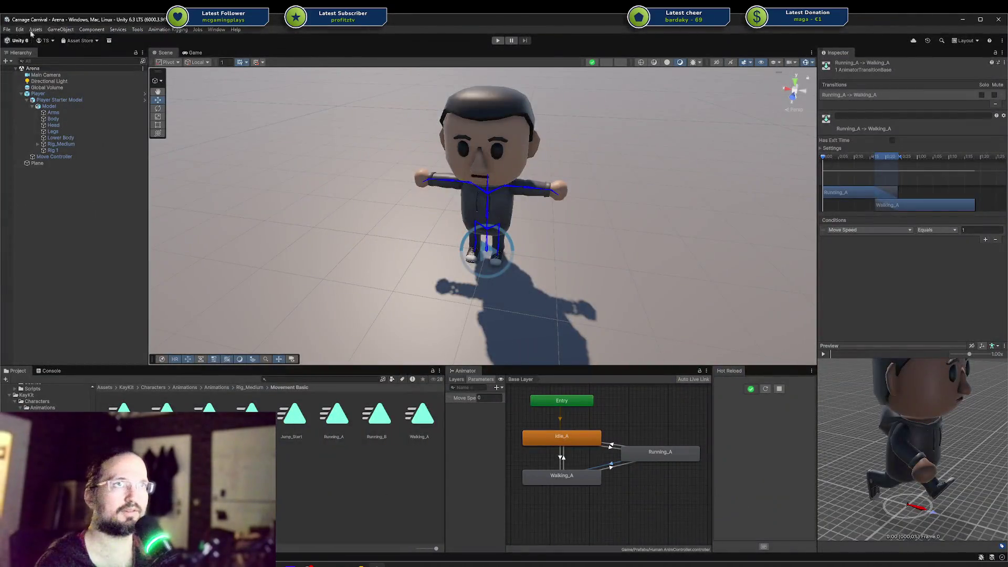
Step: Save the Unity project from the File menu
{"action": "left_click", "coordinate": [32, 30]}
{"action": "mouse_move", "coordinate": [7, 29]}
{"action": "left_click", "coordinate": [29, 114]}
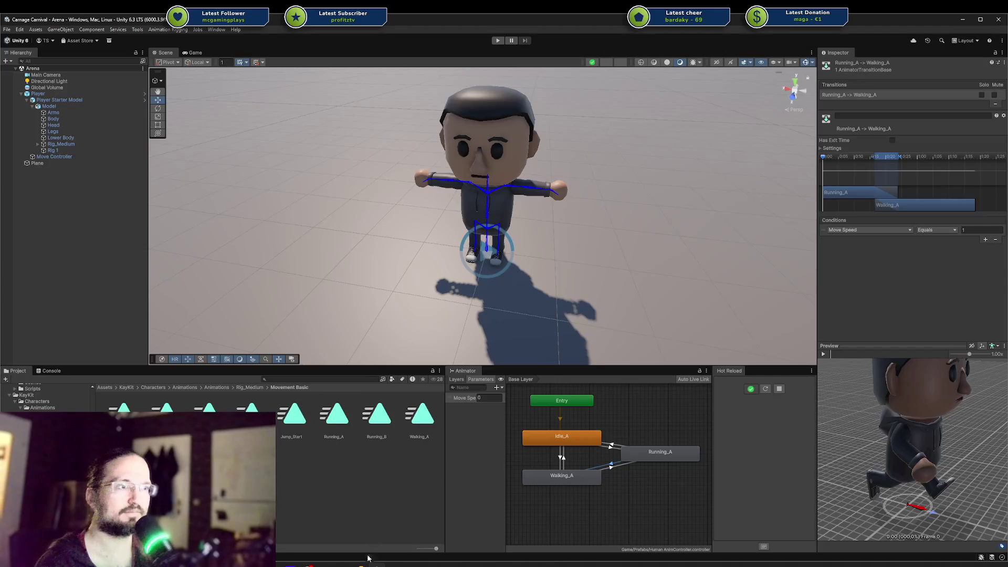
Step: In Rider, commit the changes as '$312 added run support', bypassing the failed check, and push to origin master
{"action": "left_click", "coordinate": [307, 509]}
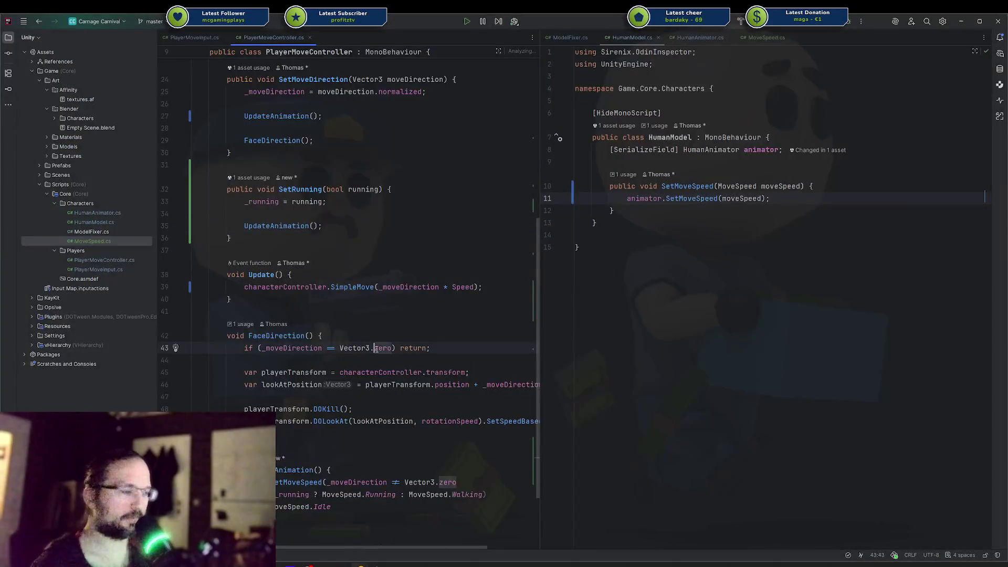
{"action": "key", "text": "ctrl+k"}
{"action": "type", "text": "$312 added run support"}
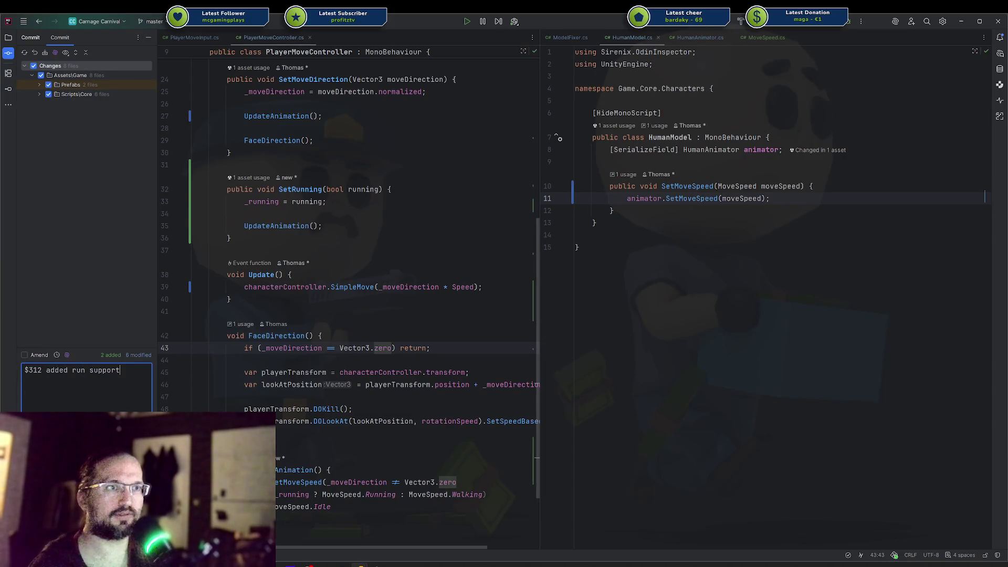
{"action": "key", "text": "ctrl+Return"}
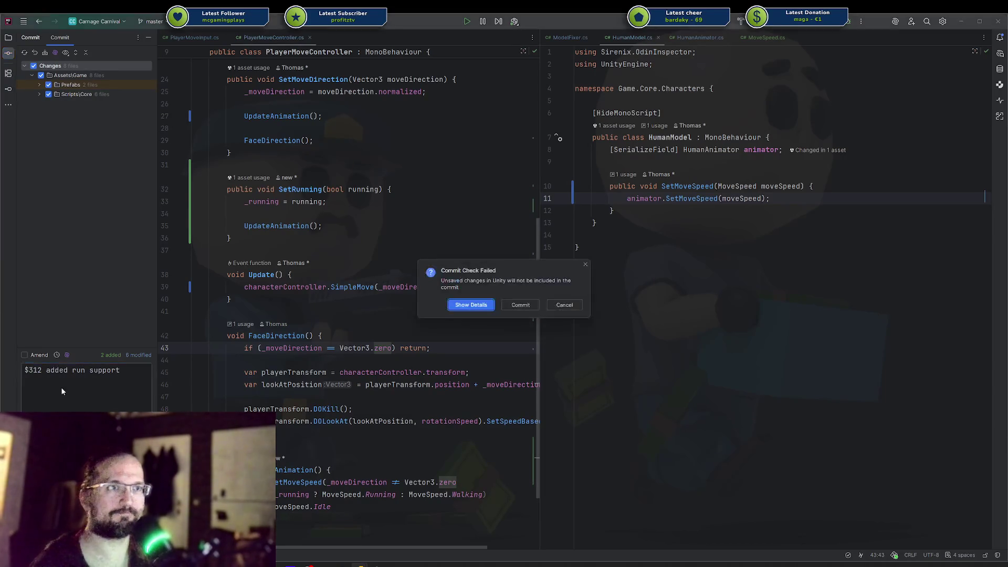
{"action": "key", "text": "Escape"}
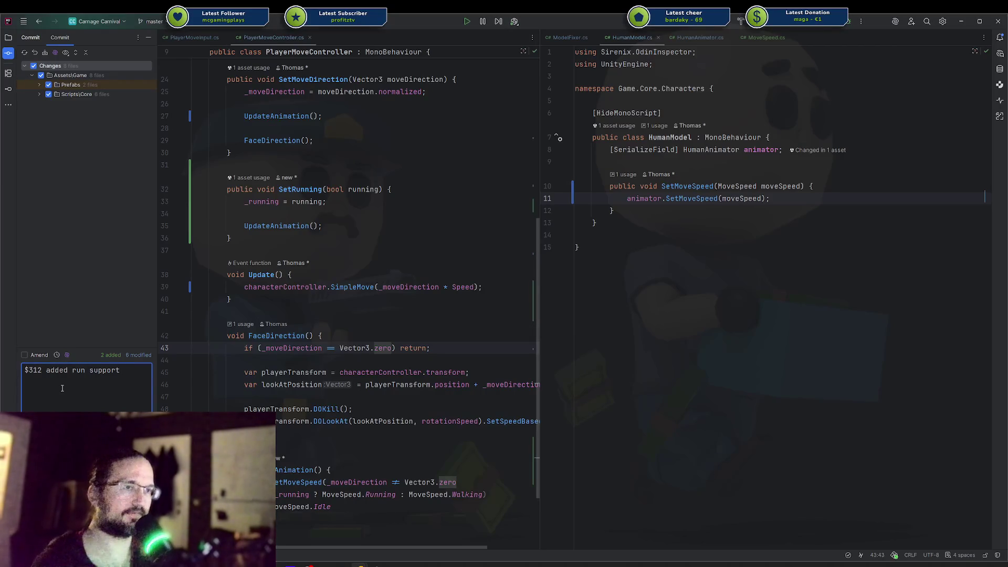
{"action": "key", "text": "ctrl+alt+k"}
{"action": "key", "text": "Return"}
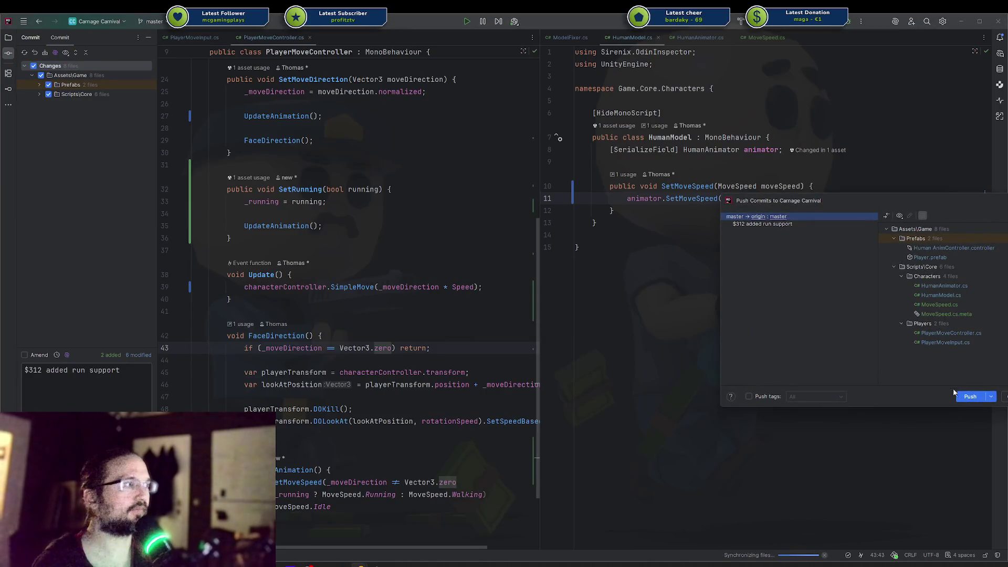
{"action": "left_click", "coordinate": [969, 396]}
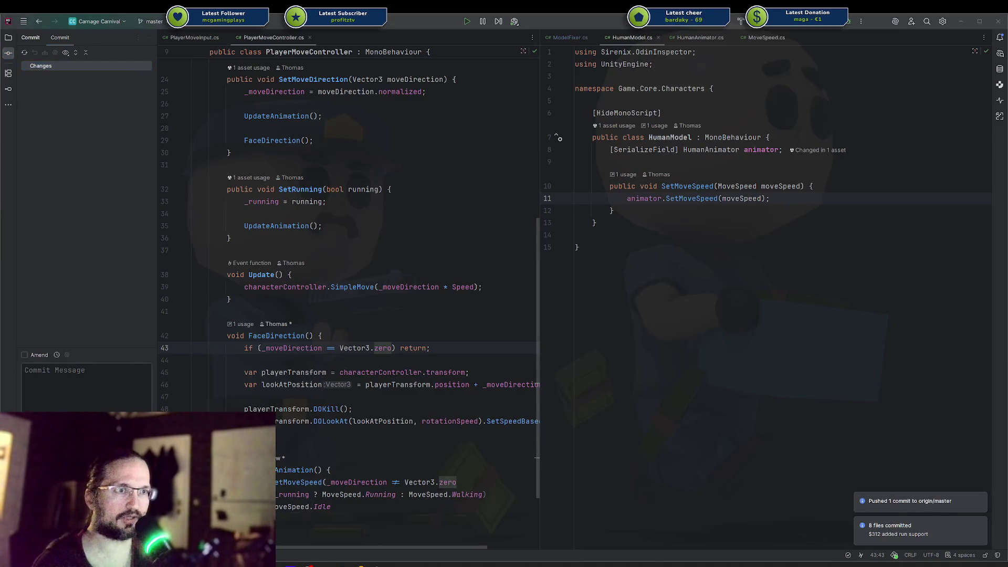
{"action": "key", "text": "alt+Tab"}
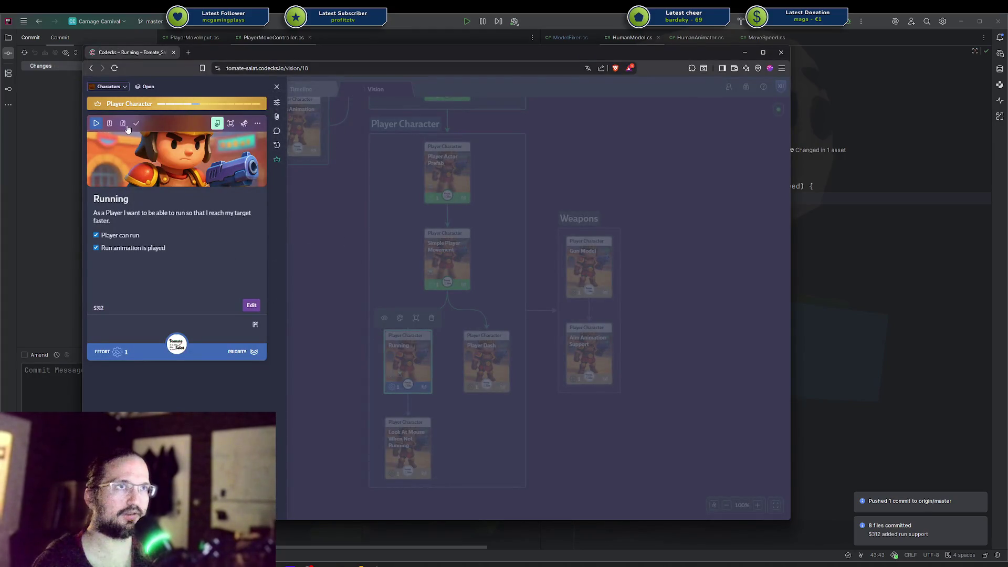
Step: Mark the Running card as done and close its details panel
{"action": "left_click", "coordinate": [135, 124]}
{"action": "left_click", "coordinate": [634, 428]}
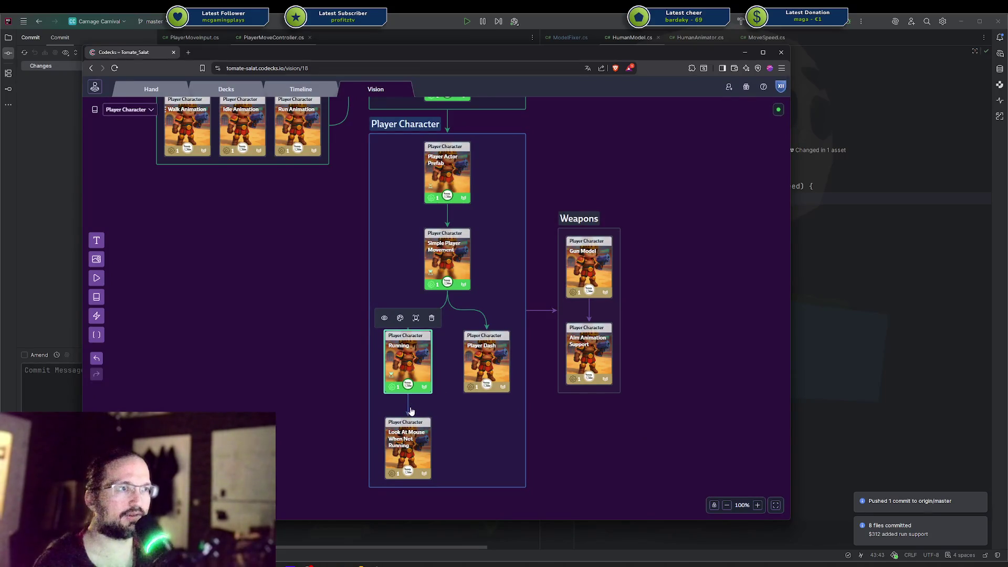
{"action": "mouse_move", "coordinate": [412, 408]}
{"action": "left_click", "coordinate": [400, 382]}
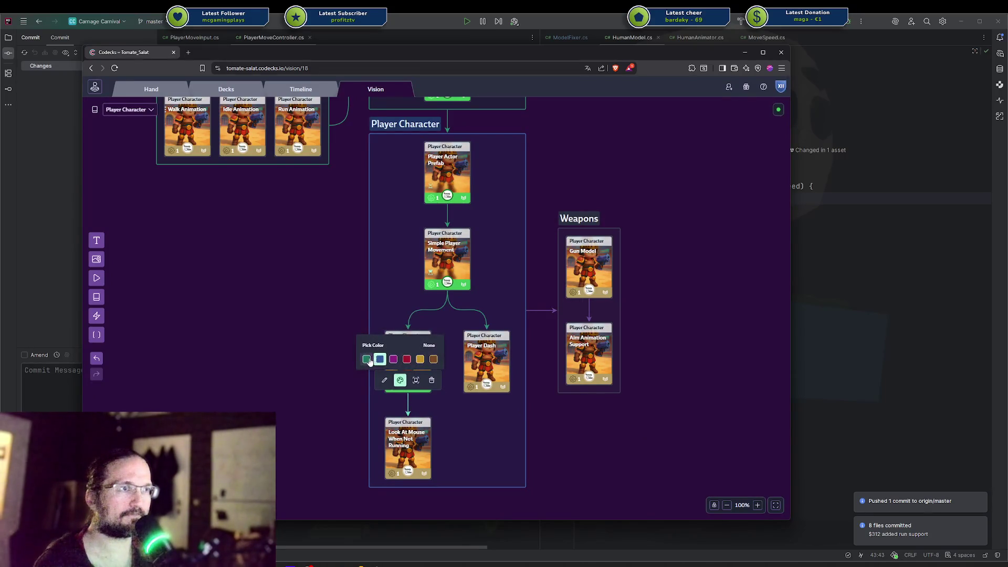
{"action": "left_click", "coordinate": [507, 420]}
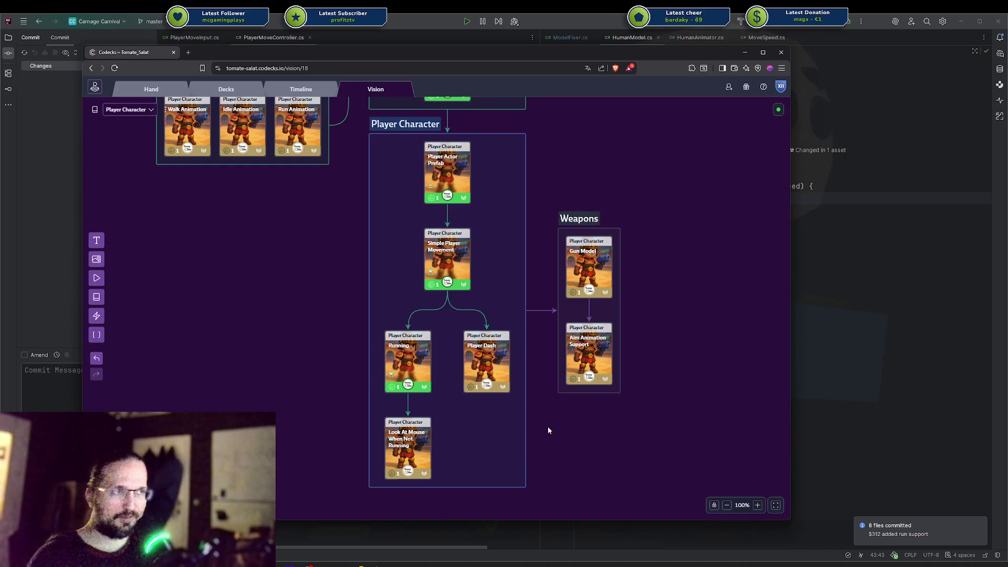
Step: Look over the Player Dash and Look At Mouse When Not Running cards, then return to Rider
{"action": "left_click", "coordinate": [491, 371]}
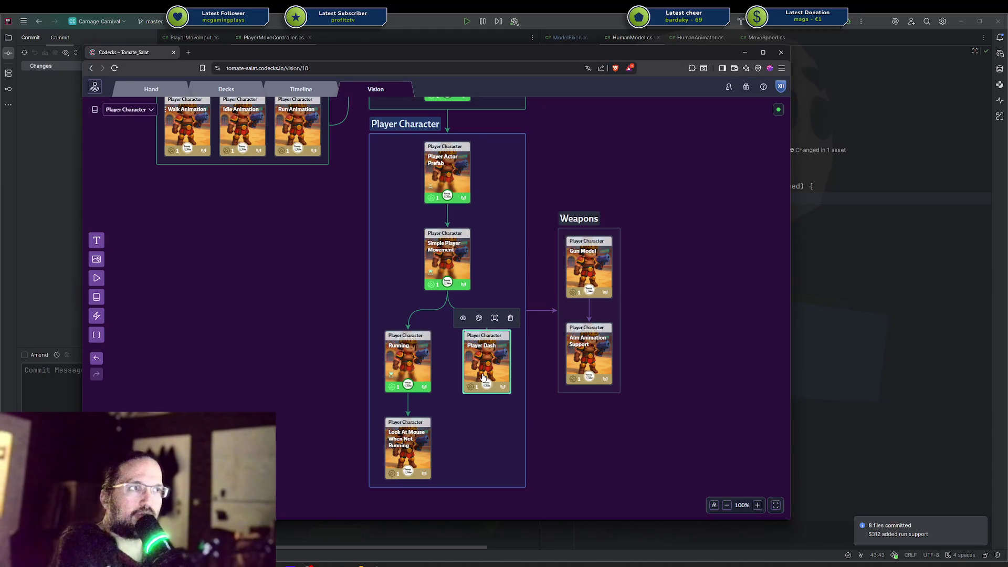
{"action": "left_click", "coordinate": [413, 449]}
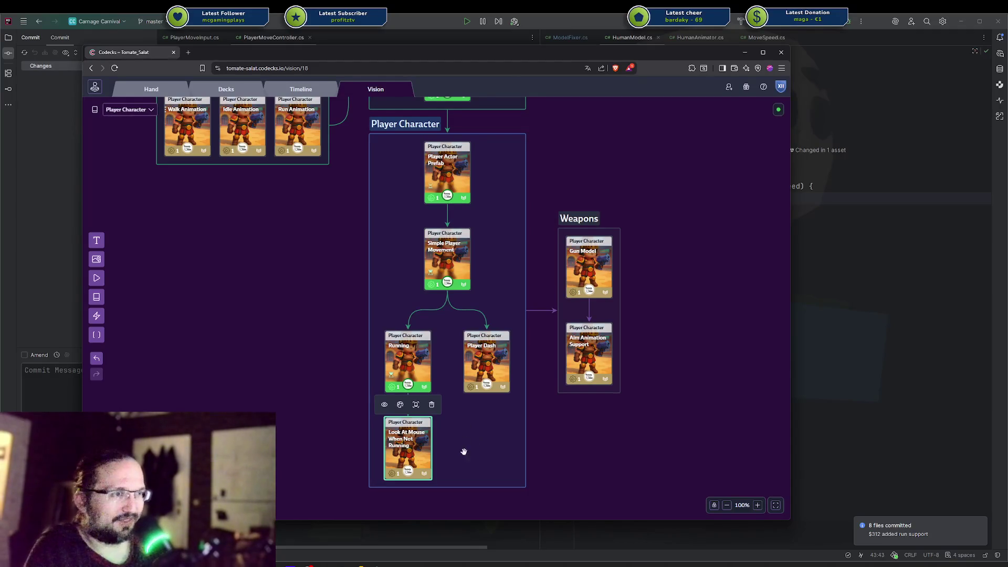
{"action": "left_click", "coordinate": [388, 559]}
Step: Review Modern Gladiator's PlayerMoveController: the Direction setter, dodgeMove field and FaceDirection method
{"action": "mouse_move", "coordinate": [388, 559]}
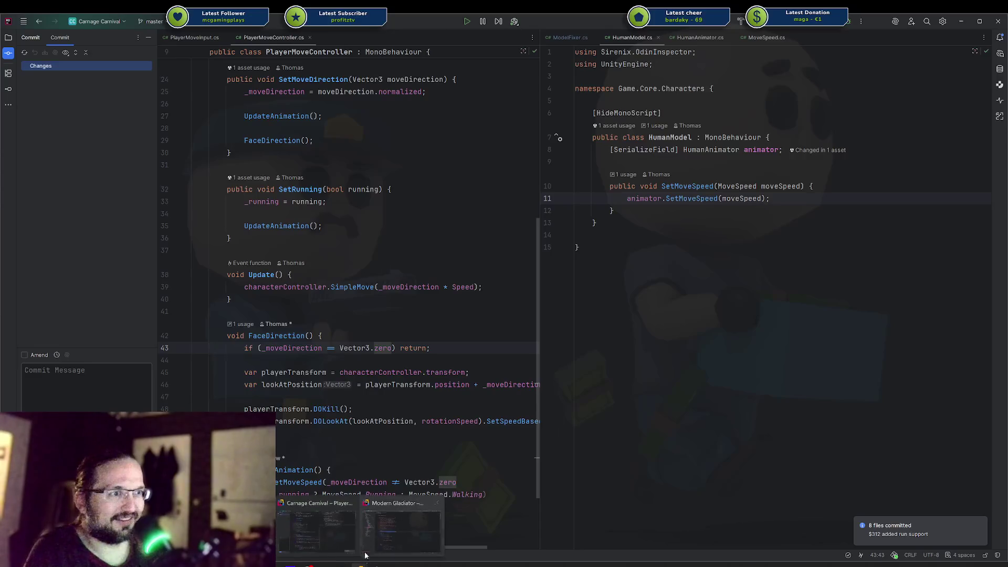
{"action": "left_click", "coordinate": [351, 531]}
{"action": "scroll", "coordinate": [433, 296], "scroll_direction": "down", "scroll_amount": 12}
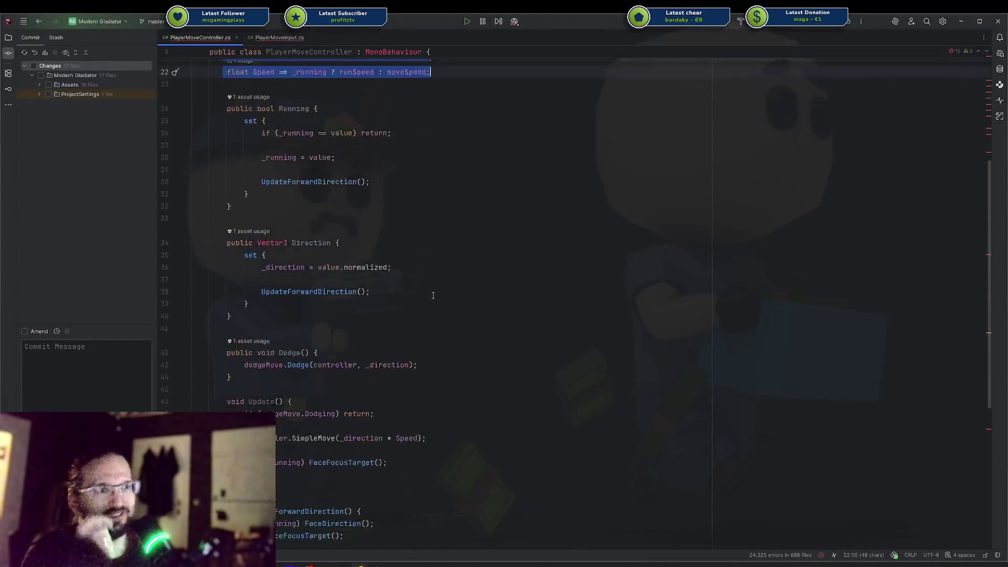
{"action": "scroll", "coordinate": [434, 294], "scroll_direction": "up", "scroll_amount": 14}
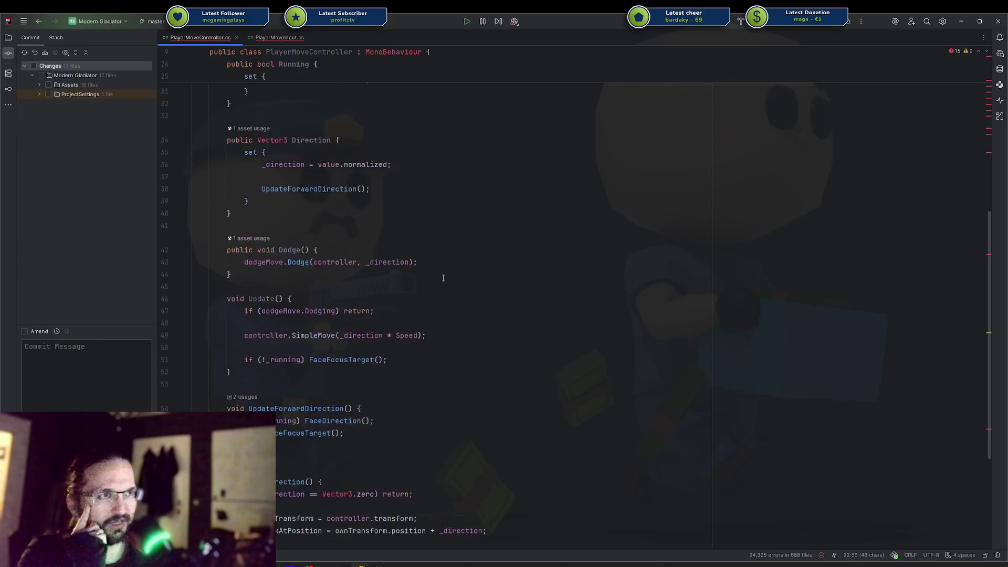
{"action": "scroll", "coordinate": [443, 277], "scroll_direction": "down", "scroll_amount": 6}
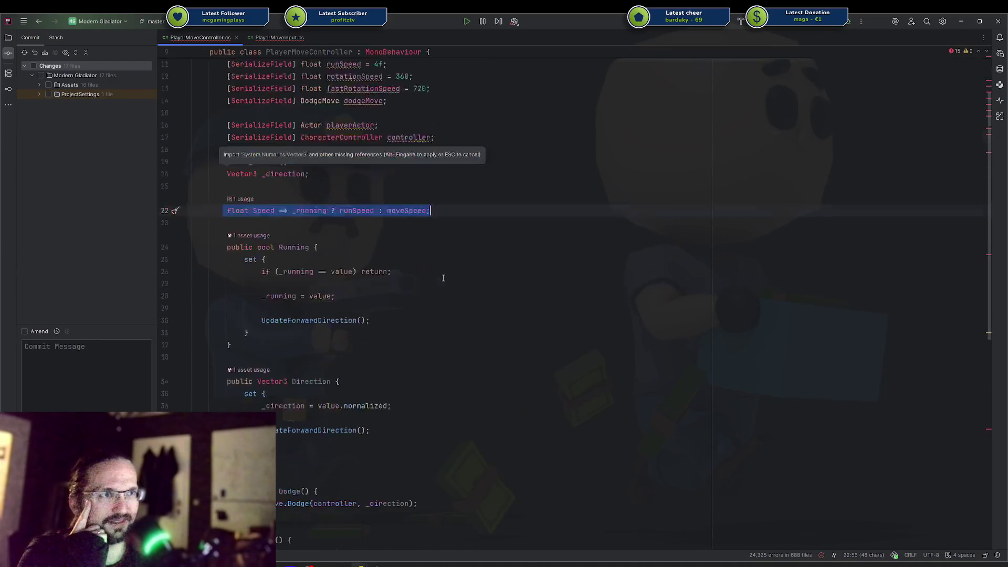
{"action": "left_click", "coordinate": [488, 284]}
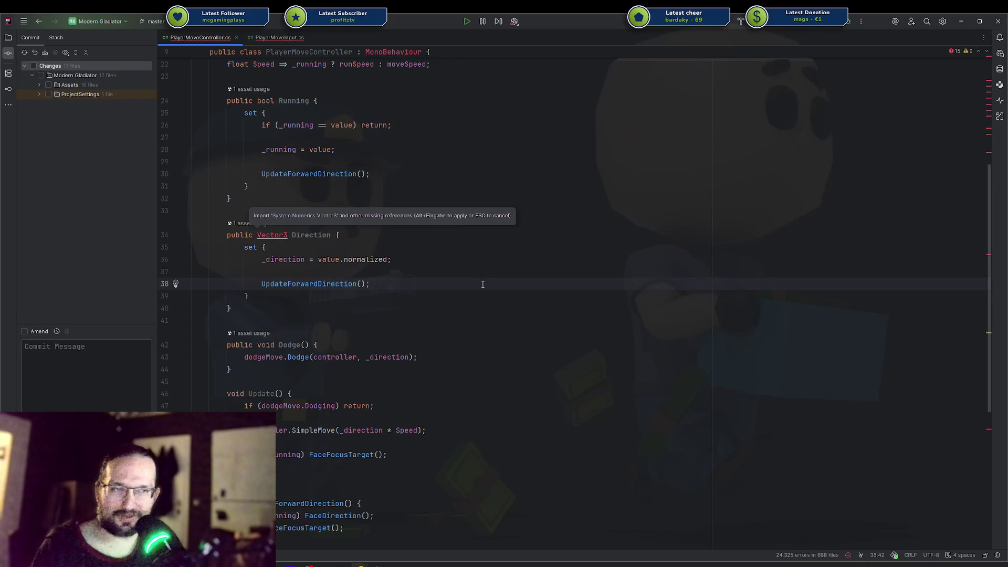
{"action": "scroll", "coordinate": [479, 282], "scroll_direction": "down", "scroll_amount": 5}
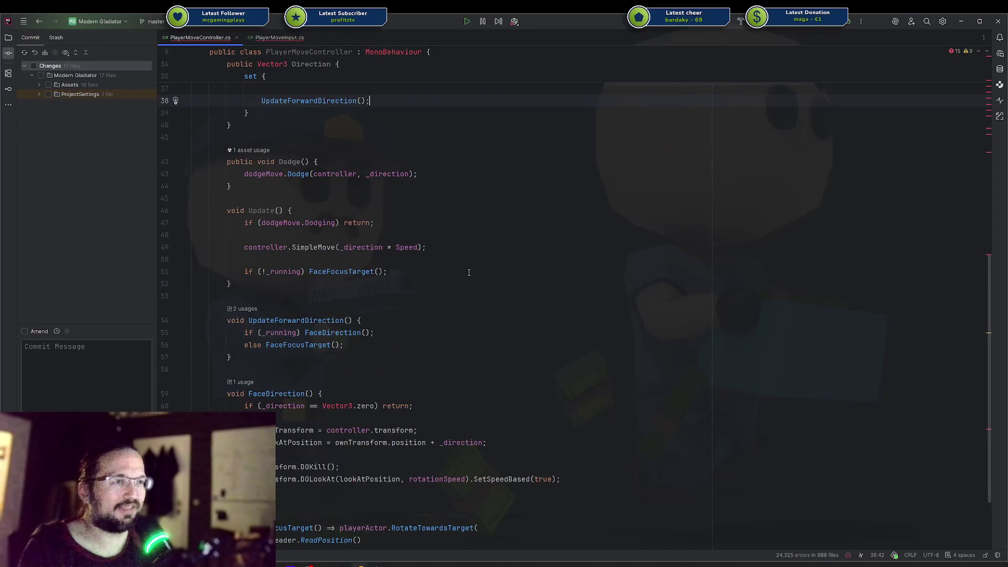
{"action": "scroll", "coordinate": [469, 272], "scroll_direction": "up", "scroll_amount": 4}
{"action": "double_click", "coordinate": [256, 298]}
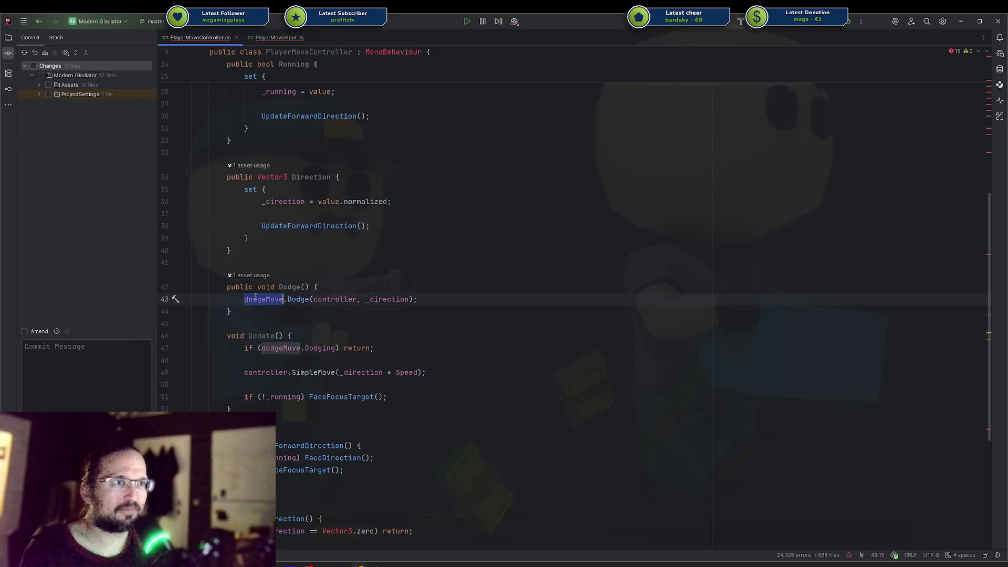
{"action": "scroll", "coordinate": [273, 294], "scroll_direction": "up", "scroll_amount": 8}
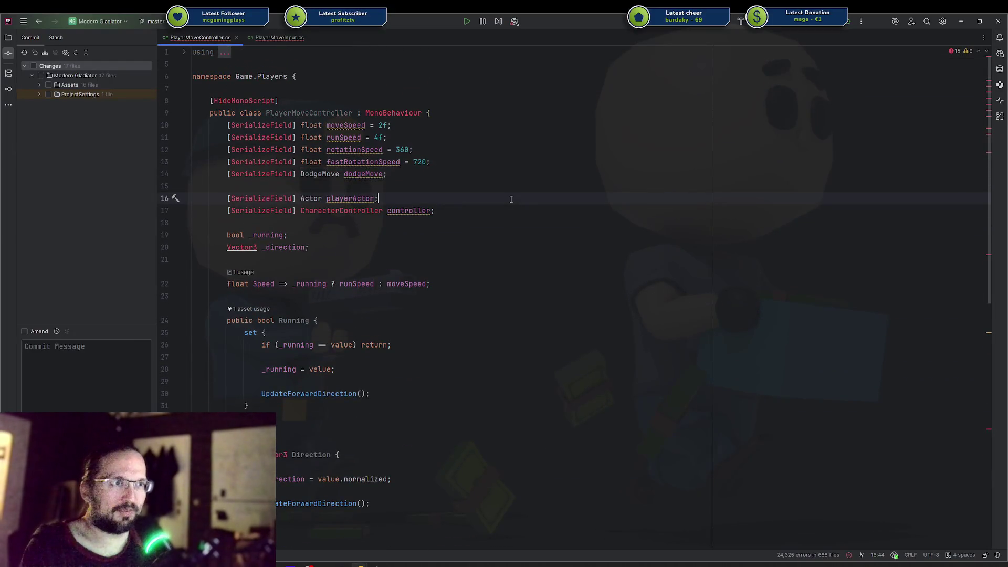
{"action": "scroll", "coordinate": [507, 201], "scroll_direction": "down", "scroll_amount": 10}
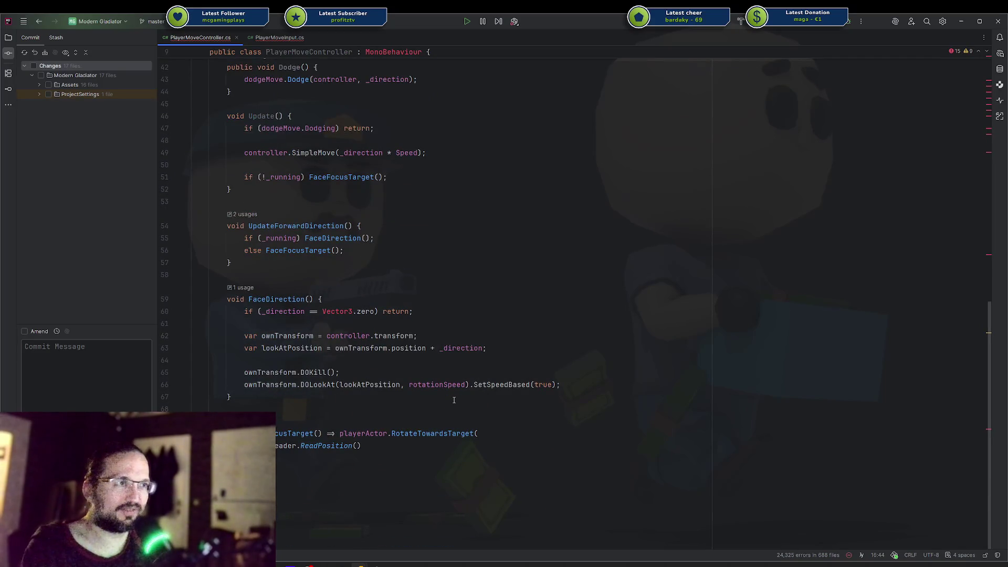
{"action": "mouse_move", "coordinate": [339, 390]}
{"action": "left_mouse_down"}
{"action": "mouse_move", "coordinate": [367, 335]}
{"action": "mouse_move", "coordinate": [231, 299]}
{"action": "left_mouse_up"}
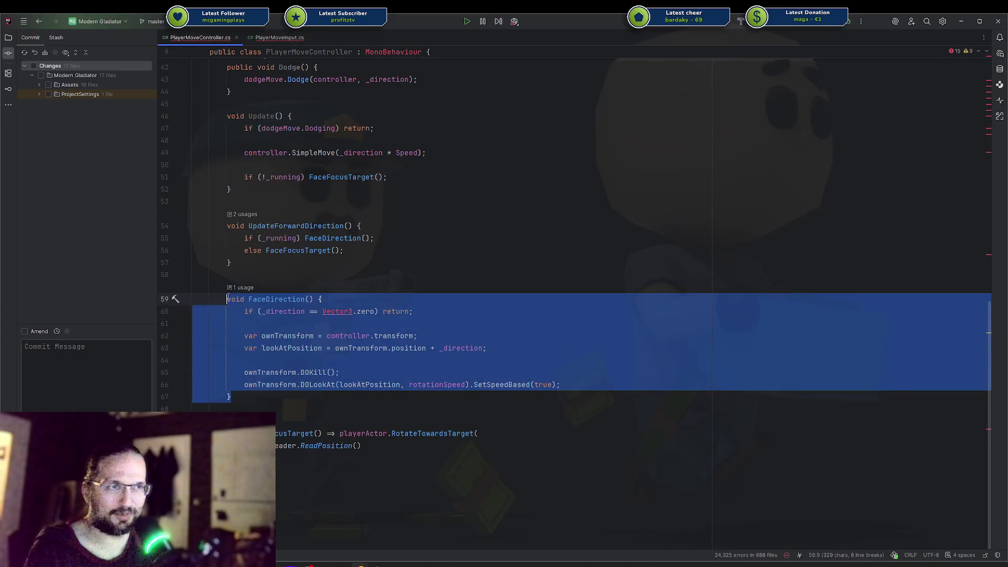
{"action": "left_click", "coordinate": [432, 302]}
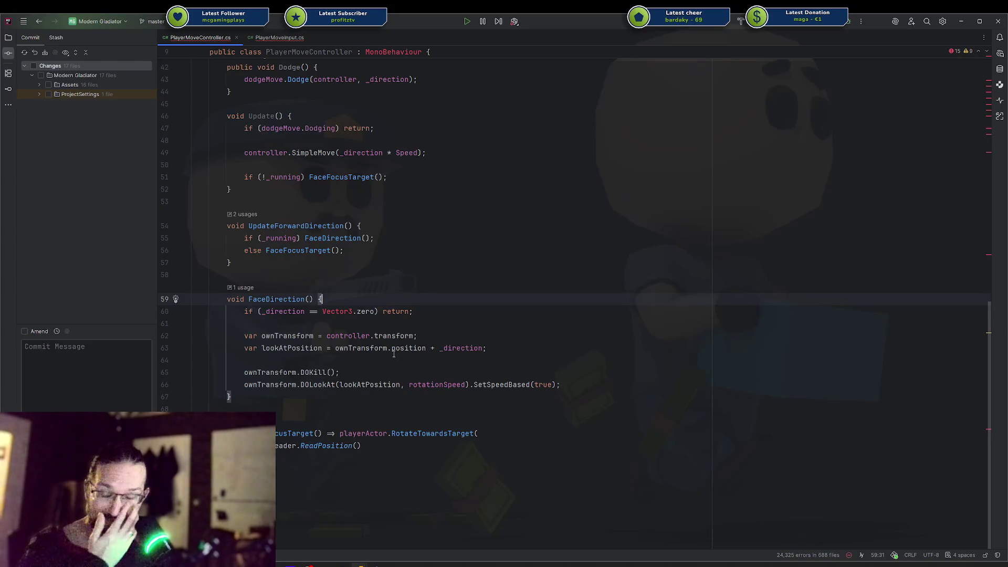
Step: Inspect UpdateForwardDirection and the FaceFocusTarget definition with its usages
{"action": "left_click", "coordinate": [436, 226]}
{"action": "left_click", "coordinate": [363, 433]}
{"action": "double_click", "coordinate": [400, 433]}
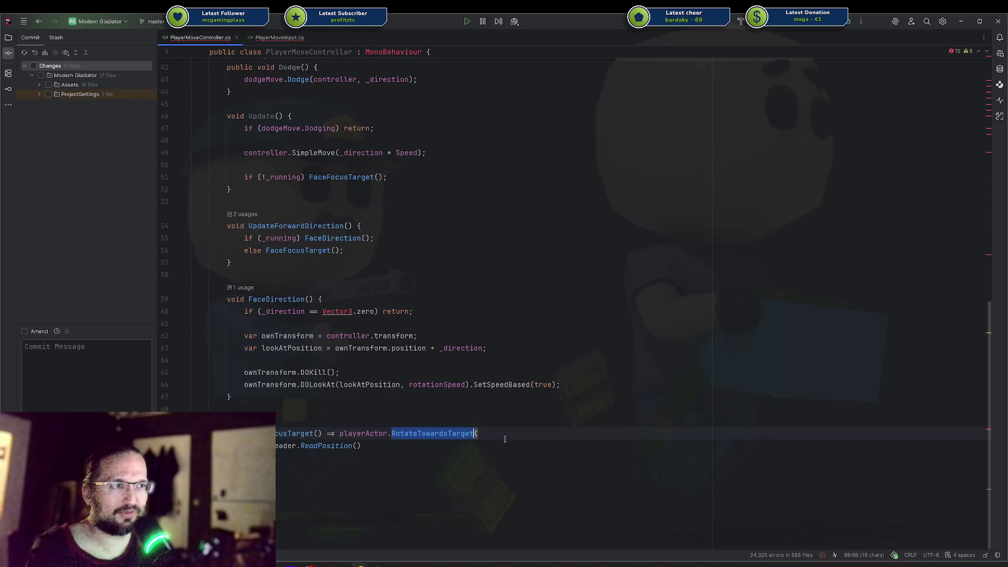
{"action": "key", "text": "ctrl+w"}
{"action": "key", "text": "ctrl+w"}
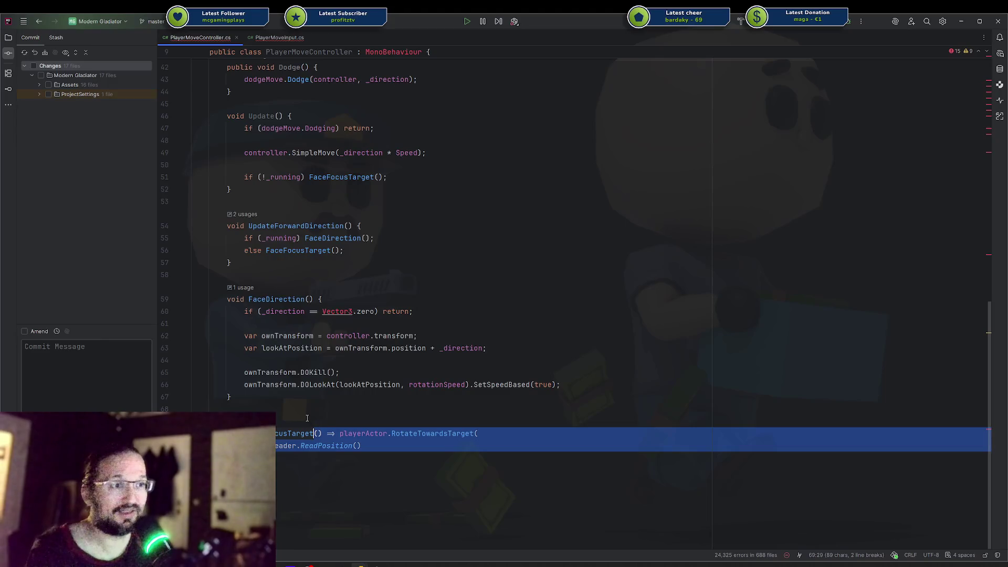
{"action": "left_click", "coordinate": [307, 428]}
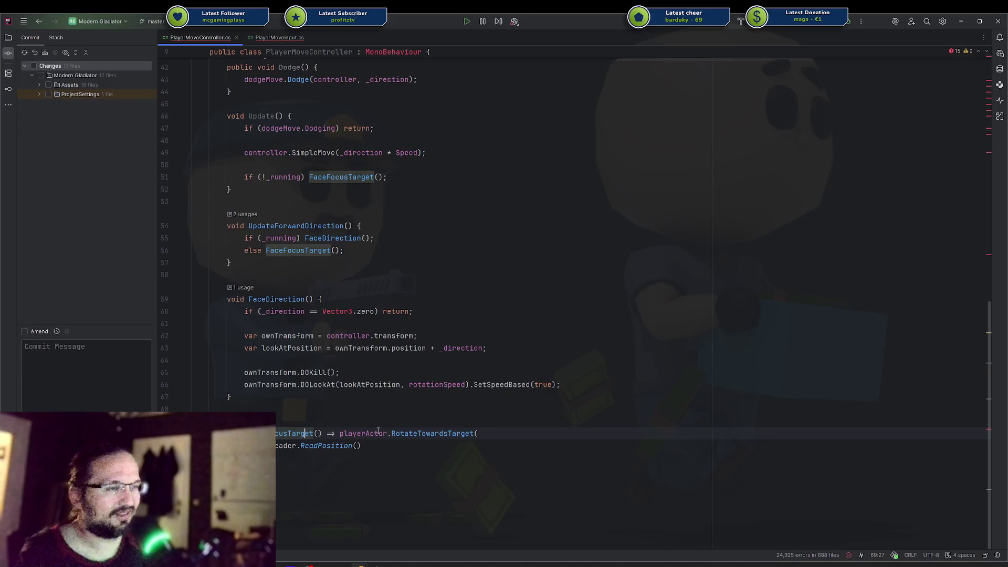
{"action": "key", "text": "Up"}
{"action": "scroll", "coordinate": [523, 279], "scroll_direction": "up", "scroll_amount": 10}
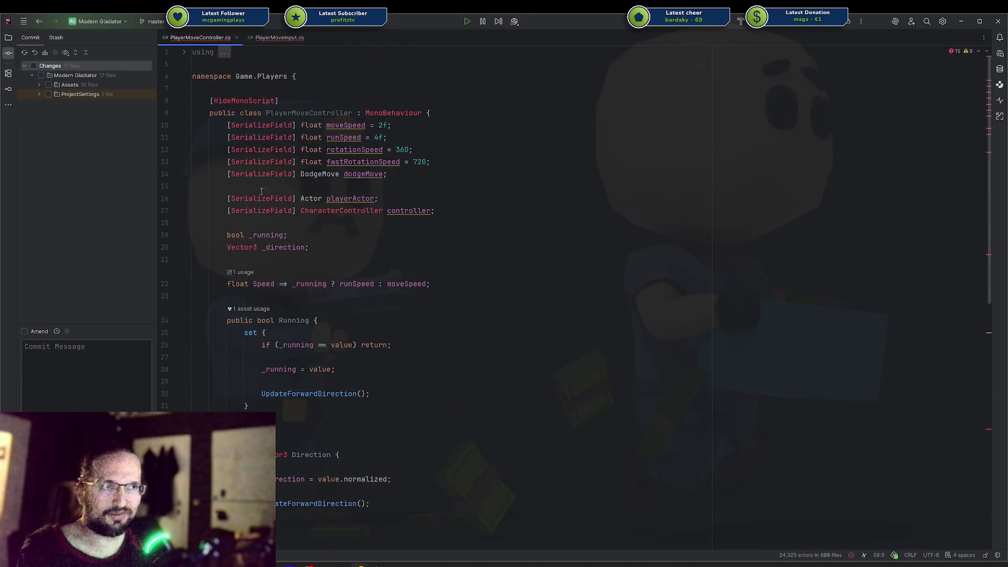
{"action": "scroll", "coordinate": [390, 255], "scroll_direction": "down", "scroll_amount": 10}
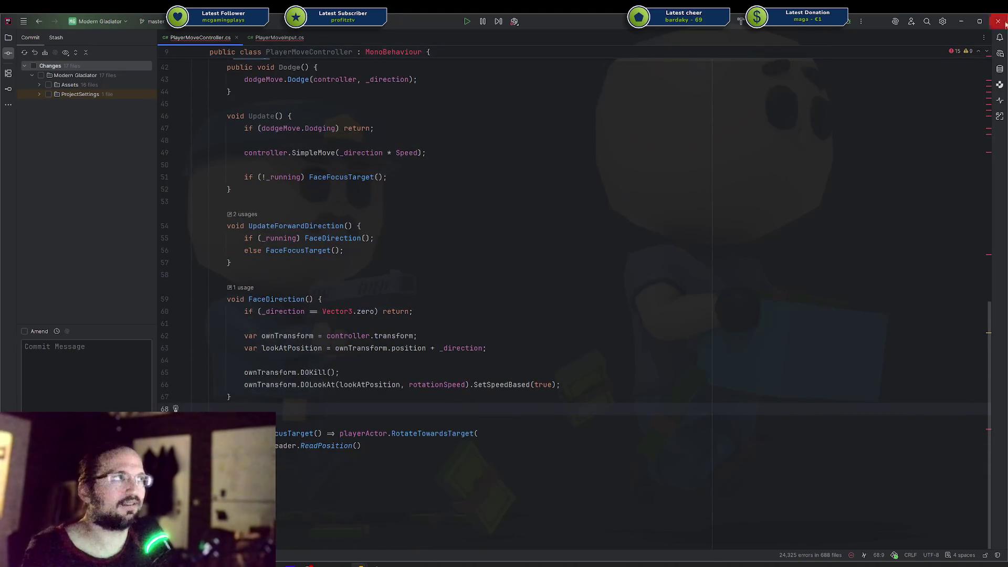
Step: Switch to the Carnage Carnival project and look at its FaceDirection method
{"action": "left_click", "coordinate": [956, 25]}
{"action": "left_click", "coordinate": [331, 391]}
{"action": "scroll", "coordinate": [331, 391], "scroll_direction": "down", "scroll_amount": 2}
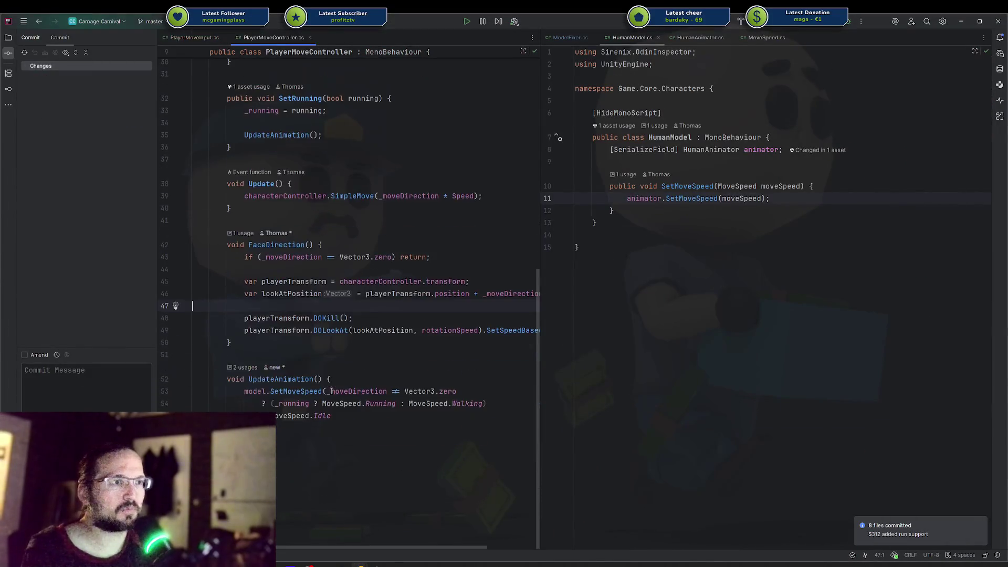
{"action": "left_click", "coordinate": [314, 420]}
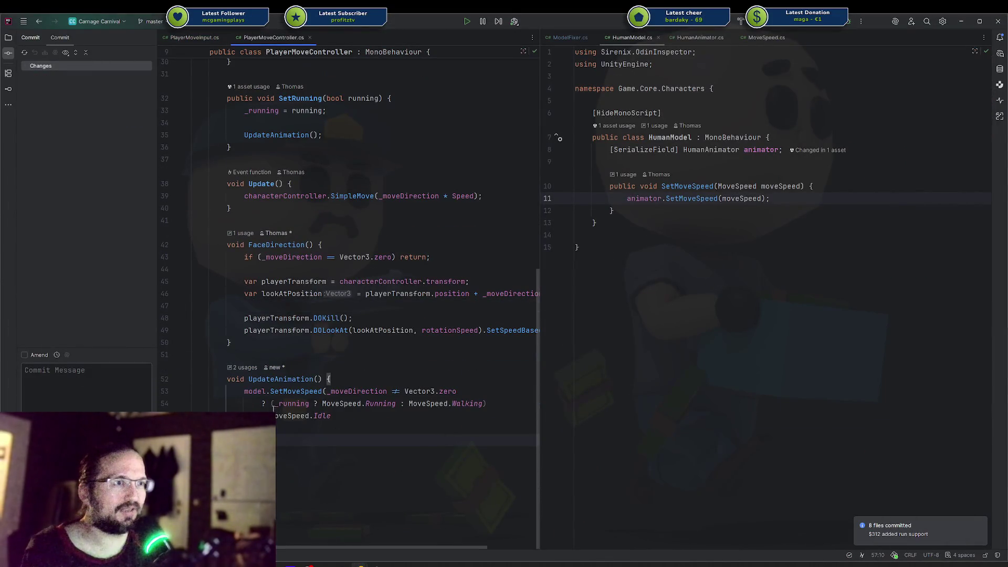
{"action": "left_click_drag", "start_coordinate": [271, 403], "coordinate": [489, 403]}
{"action": "left_click", "coordinate": [490, 403]}
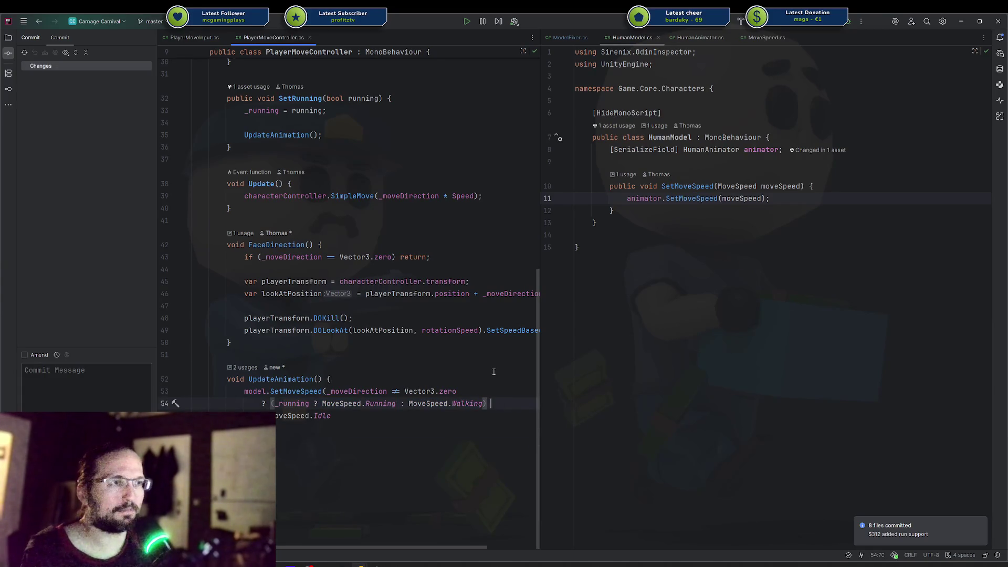
{"action": "left_click", "coordinate": [473, 378]}
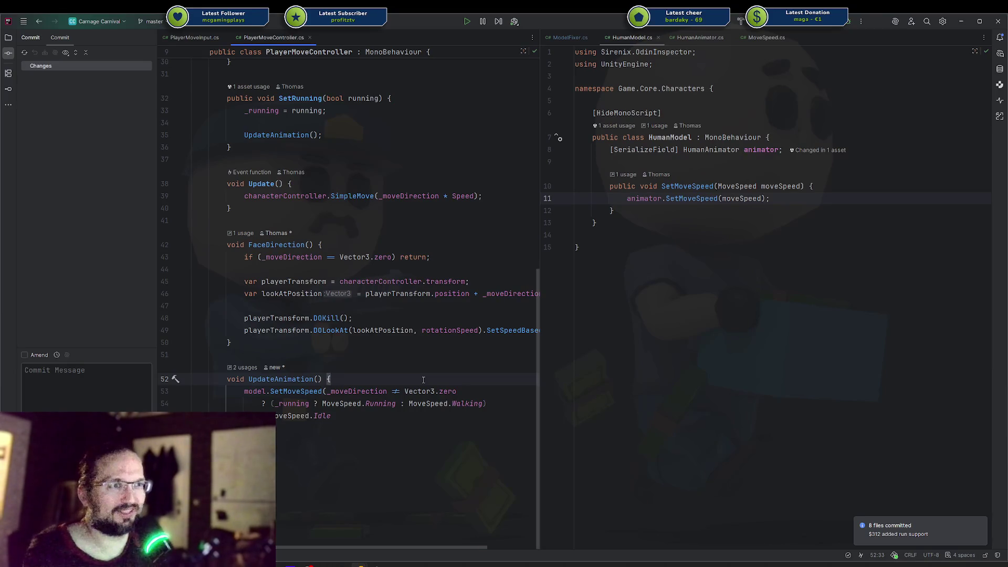
{"action": "left_click_drag", "start_coordinate": [296, 422], "coordinate": [268, 403]}
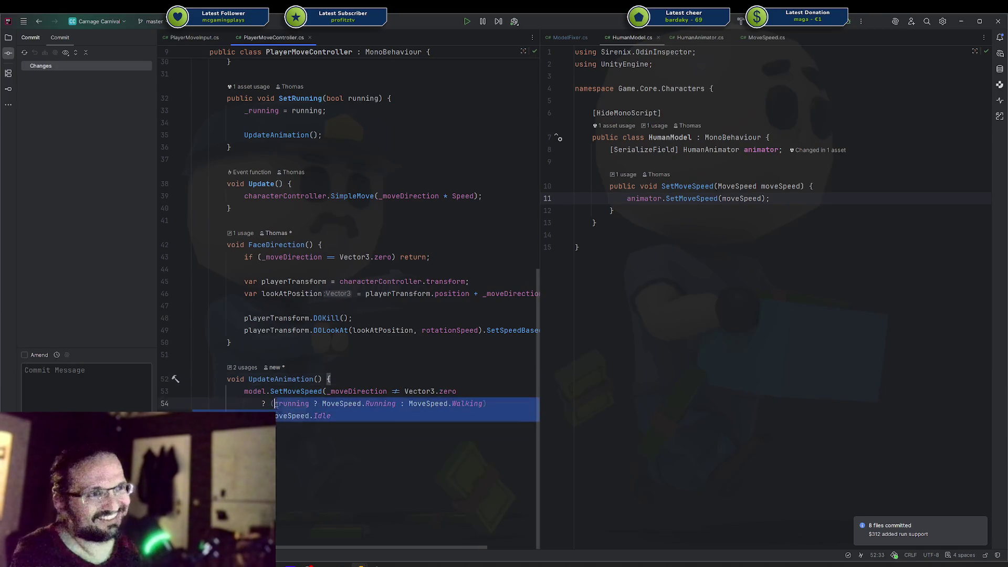
{"action": "left_click", "coordinate": [287, 391]}
{"action": "scroll", "coordinate": [287, 387], "scroll_direction": "up", "scroll_amount": 3}
{"action": "scroll", "coordinate": [287, 387], "scroll_direction": "up", "scroll_amount": 8}
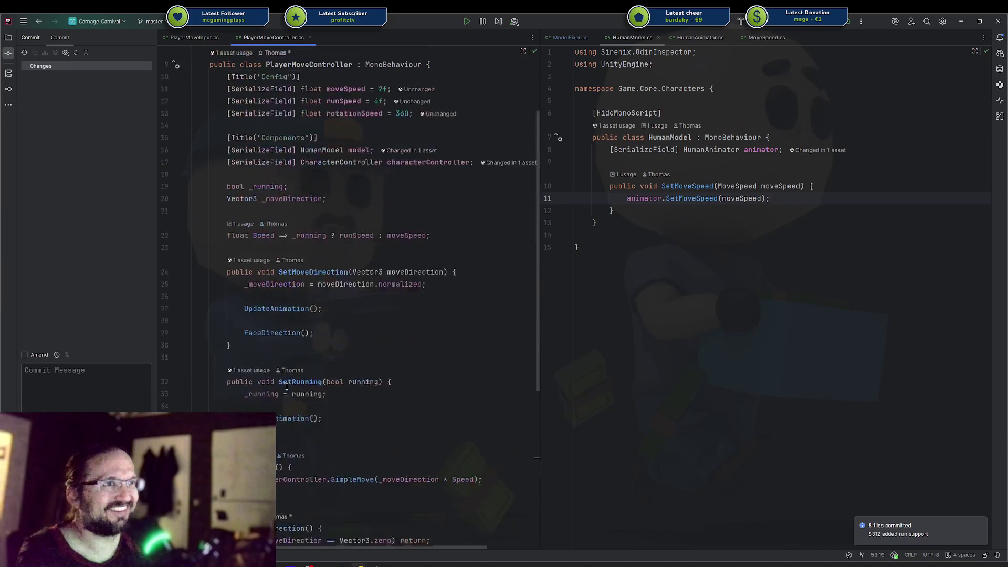
{"action": "scroll", "coordinate": [307, 369], "scroll_direction": "down", "scroll_amount": 6}
{"action": "scroll", "coordinate": [308, 368], "scroll_direction": "down", "scroll_amount": 5}
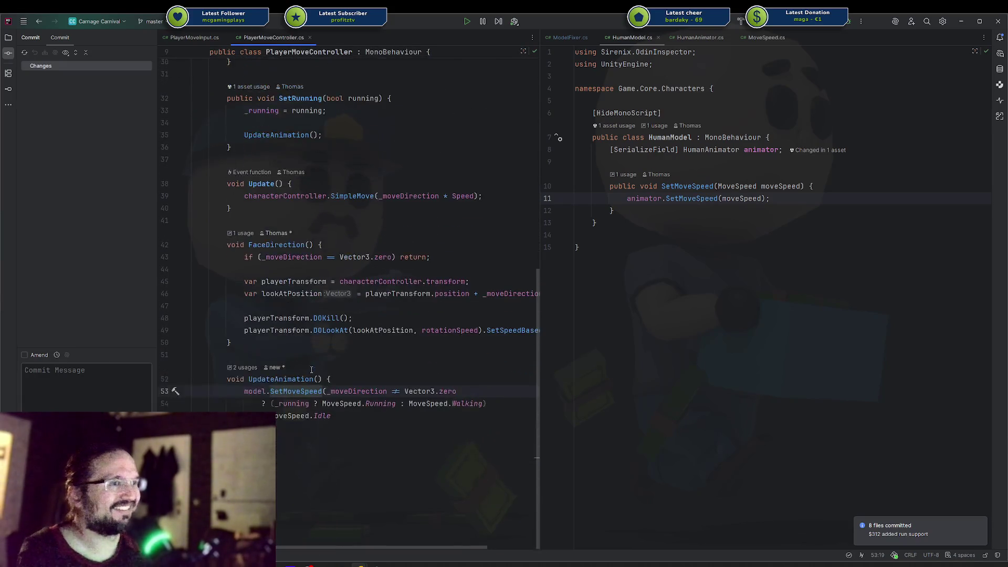
{"action": "left_click", "coordinate": [375, 379]}
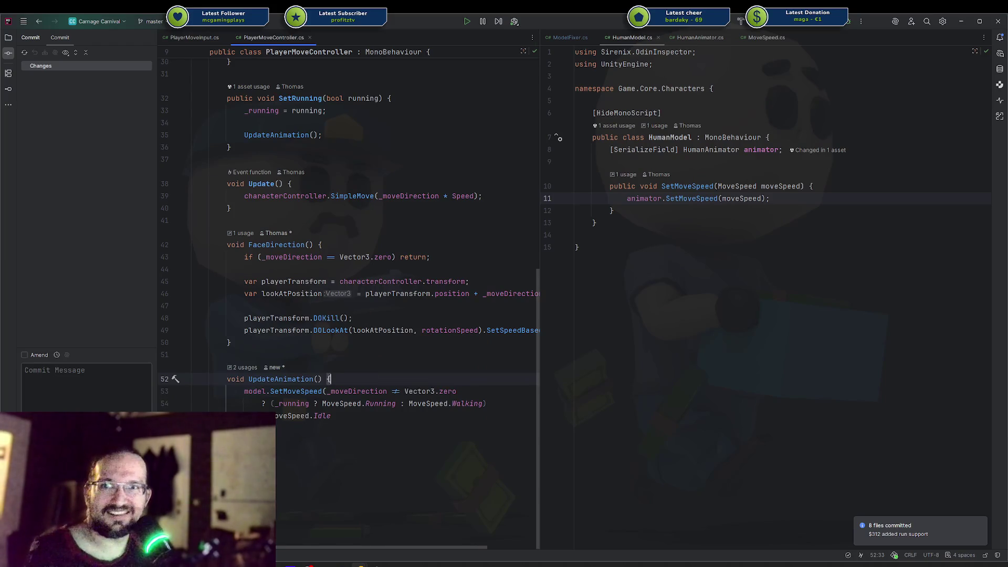